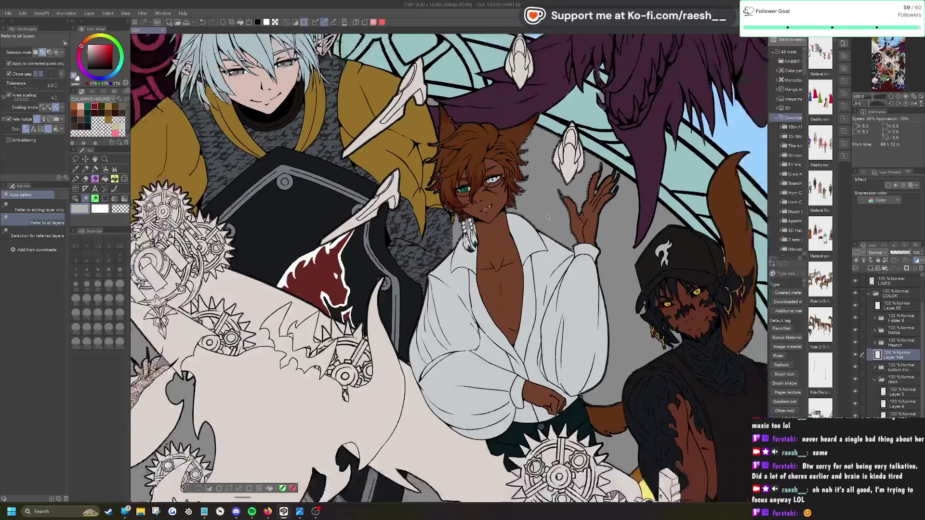
Step: Add the hat and shoulder area to the selection, zoom to check it, then undo that addition
click(481, 191)
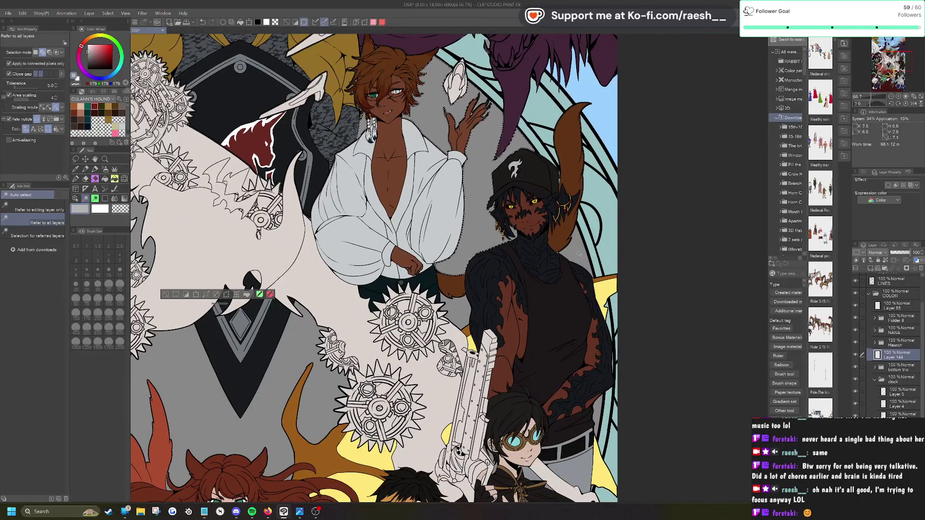
scroll(580, 254, up, 2)
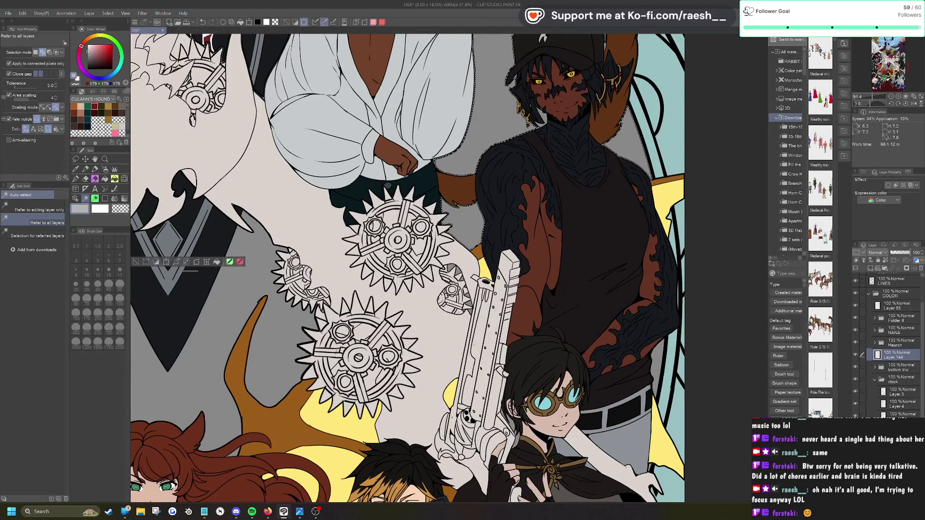
scroll(407, 268, down, 2)
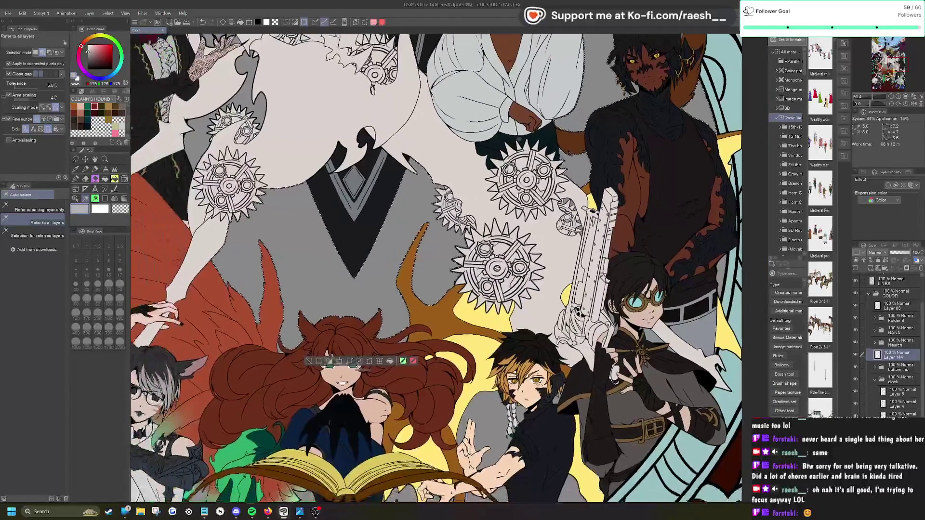
scroll(415, 229, down, 1)
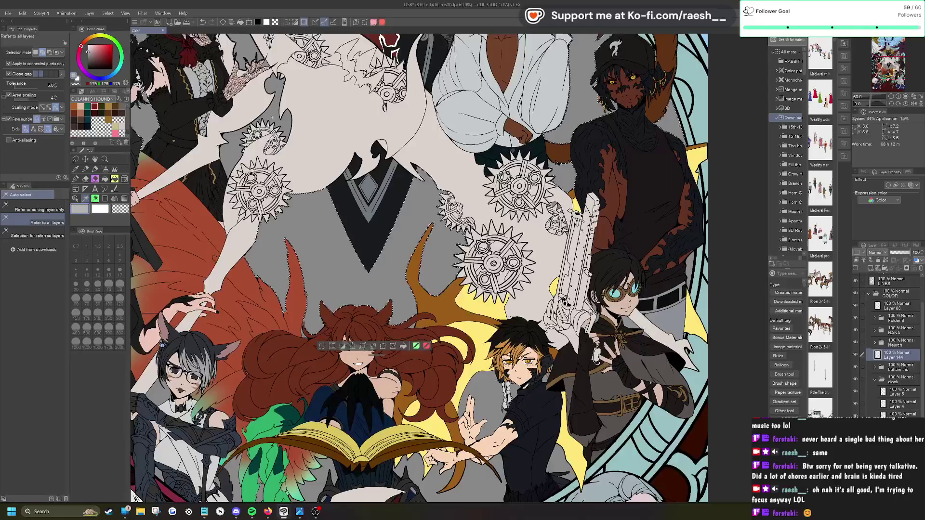
scroll(417, 267, down, 1)
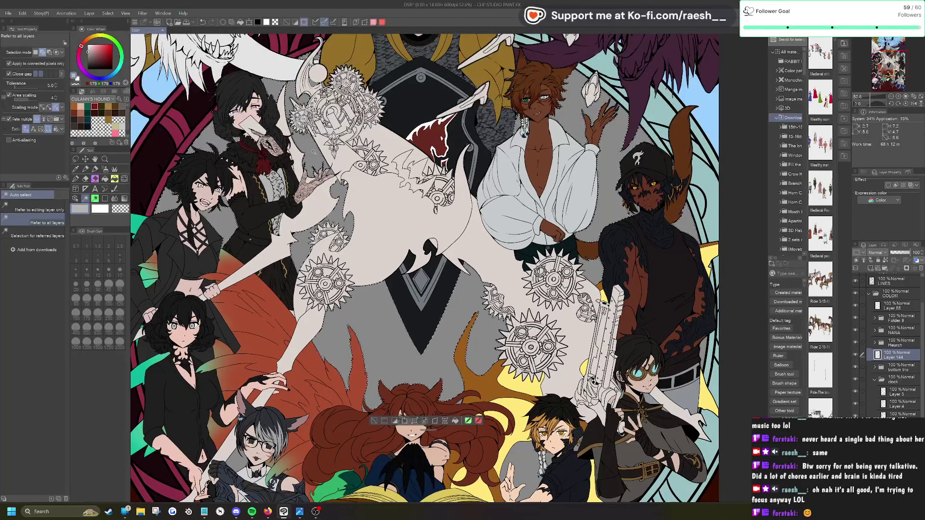
scroll(296, 75, up, 7)
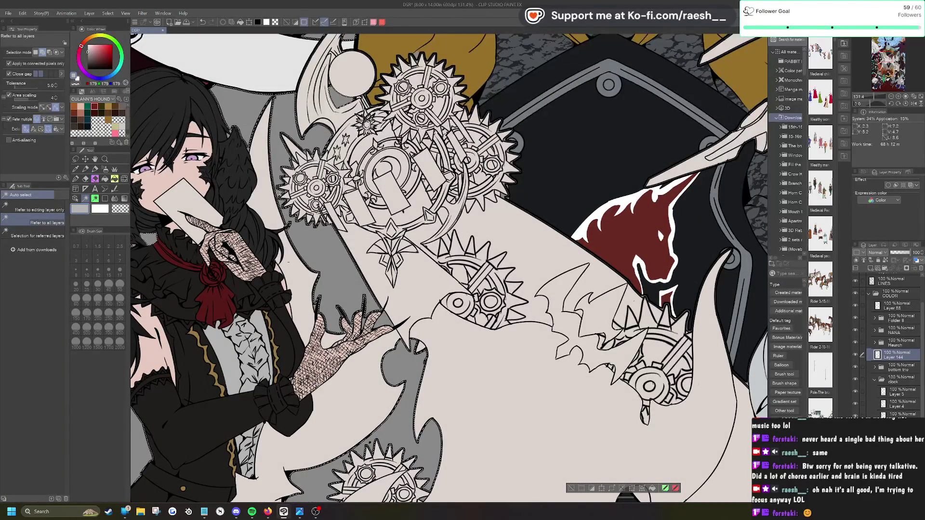
scroll(385, 103, down, 7)
scroll(457, 270, up, 2)
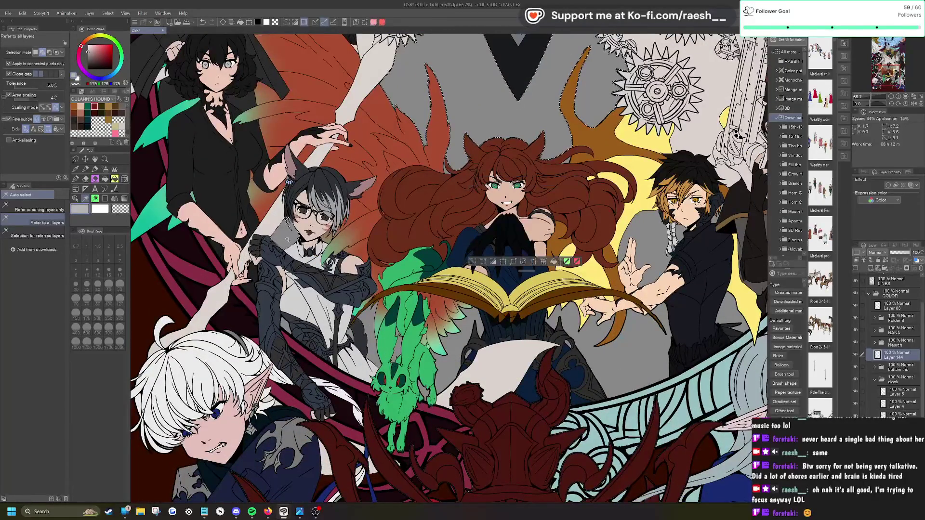
key(ctrl+z)
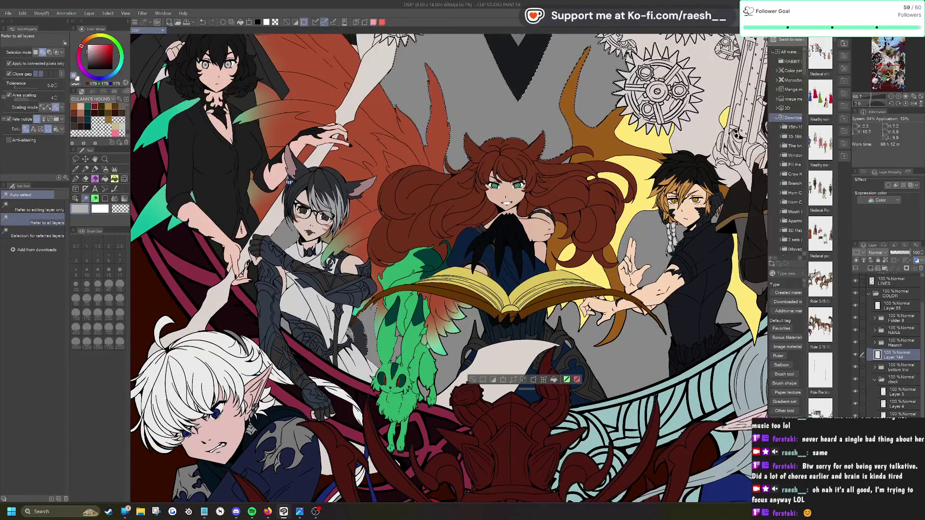
Step: Add two more grey background regions to the selection and pan over to the right-side characters
click(444, 368)
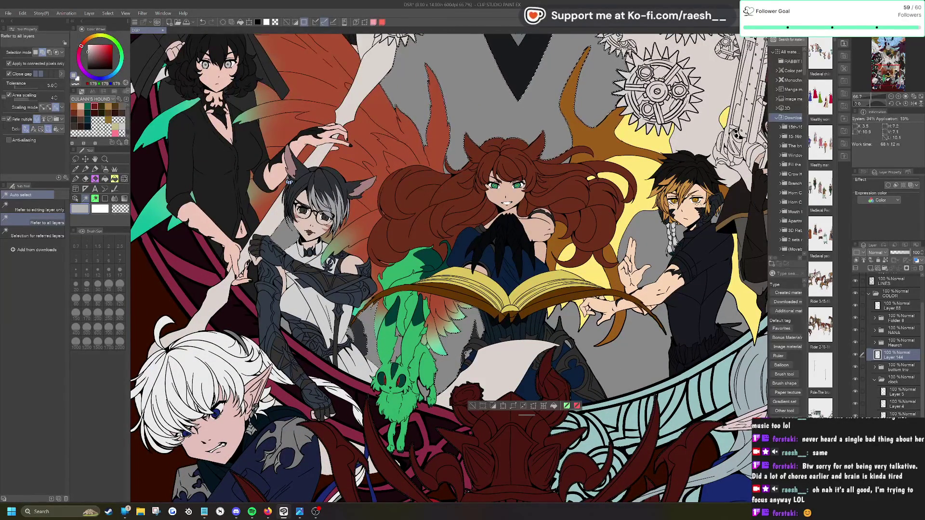
click(467, 350)
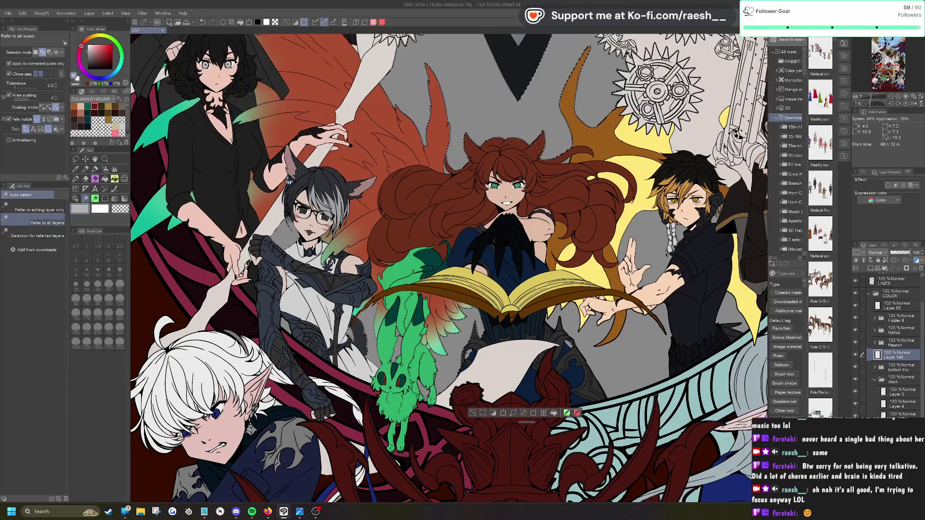
drag(673, 301, 441, 288)
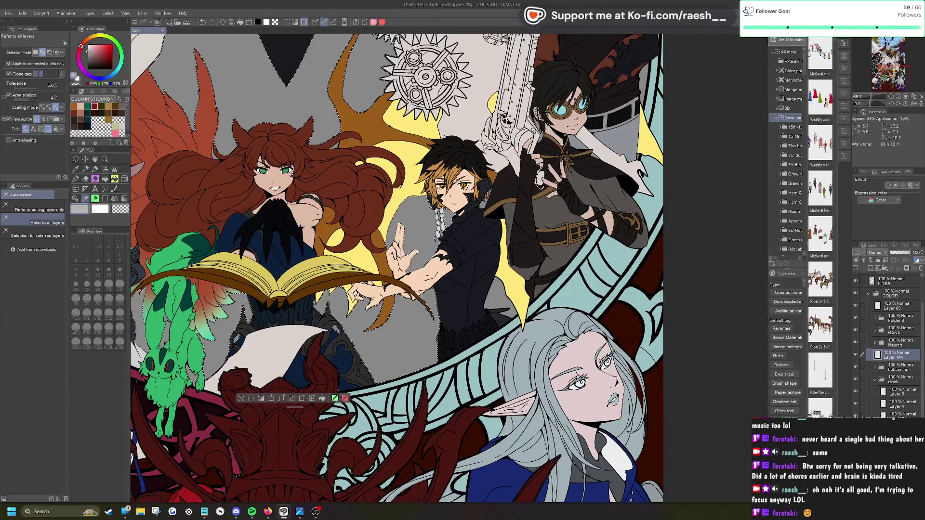
scroll(460, 162, up, 3)
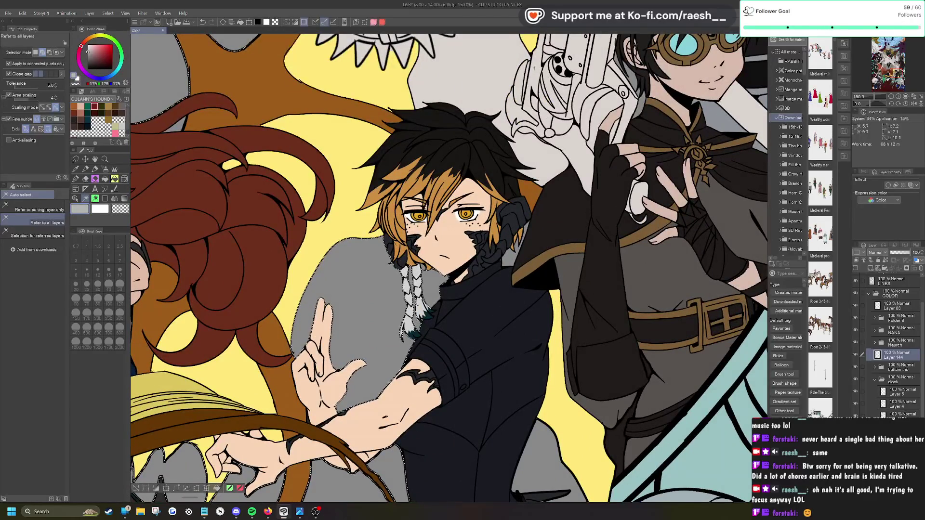
scroll(448, 265, down, 1)
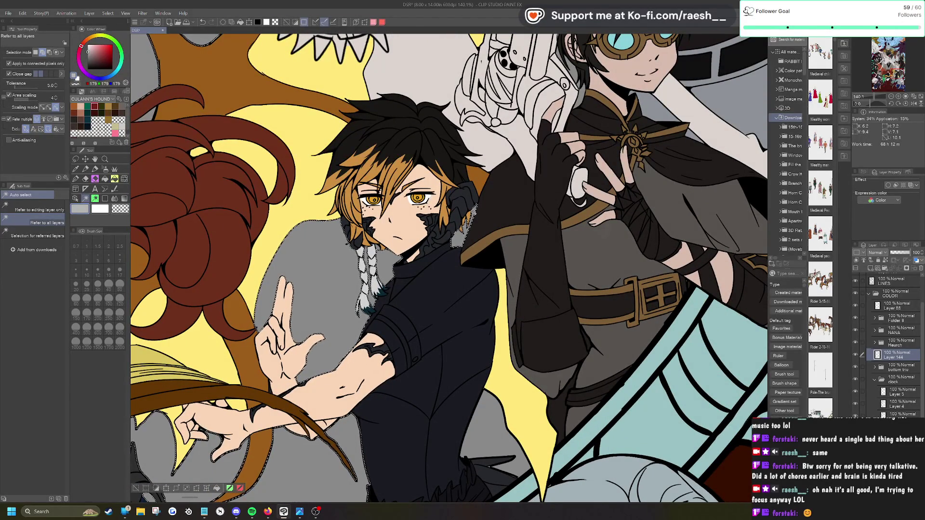
scroll(436, 251, down, 3)
scroll(436, 251, down, 1)
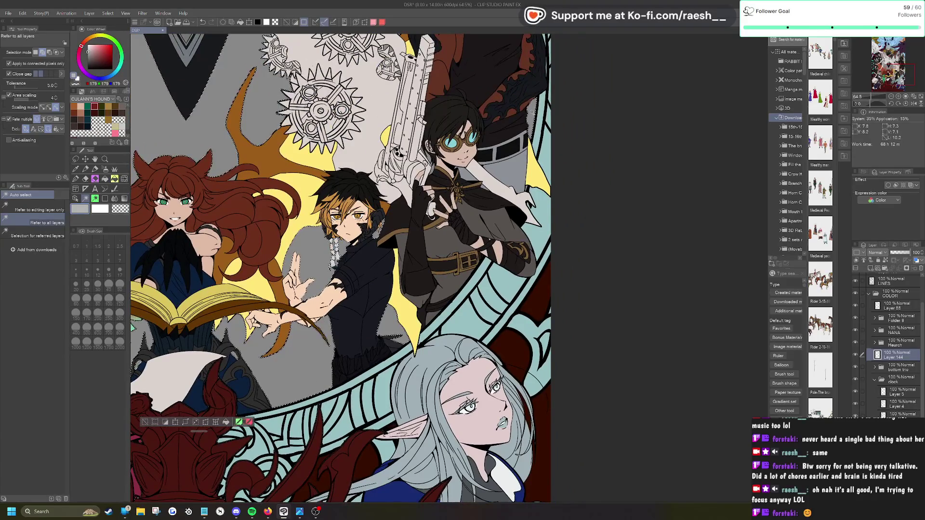
scroll(436, 251, down, 1)
scroll(435, 251, down, 1)
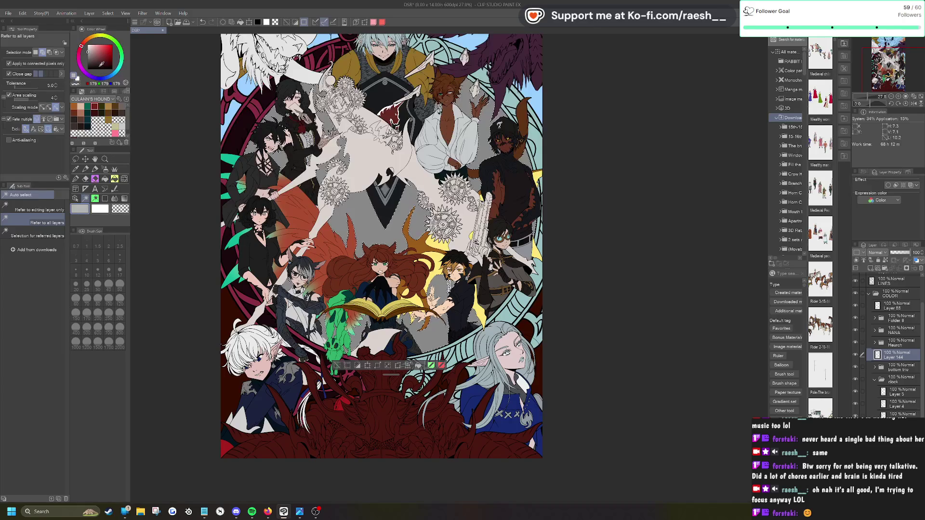
scroll(435, 358, down, 1)
Step: Pick a light pink on the colour wheel for the background and zoom around to inspect the result
click(94, 44)
click(92, 45)
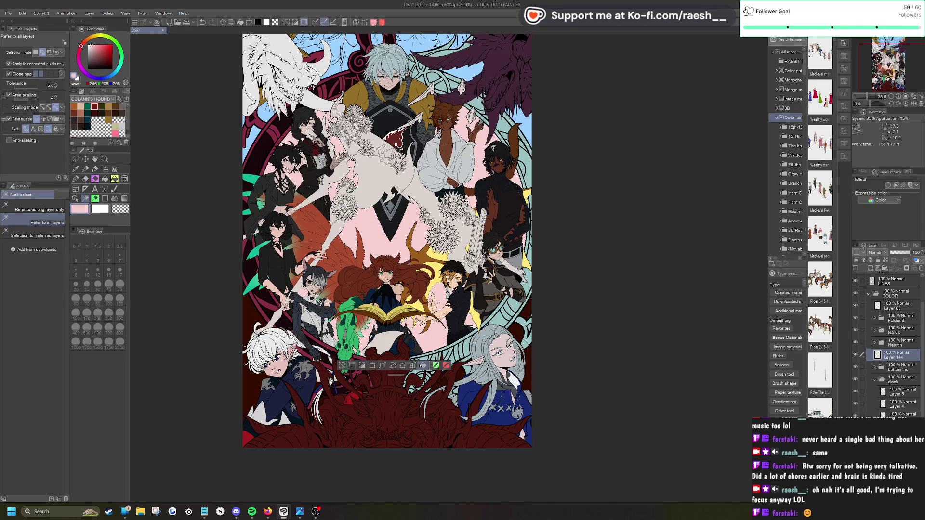
scroll(313, 361, up, 3)
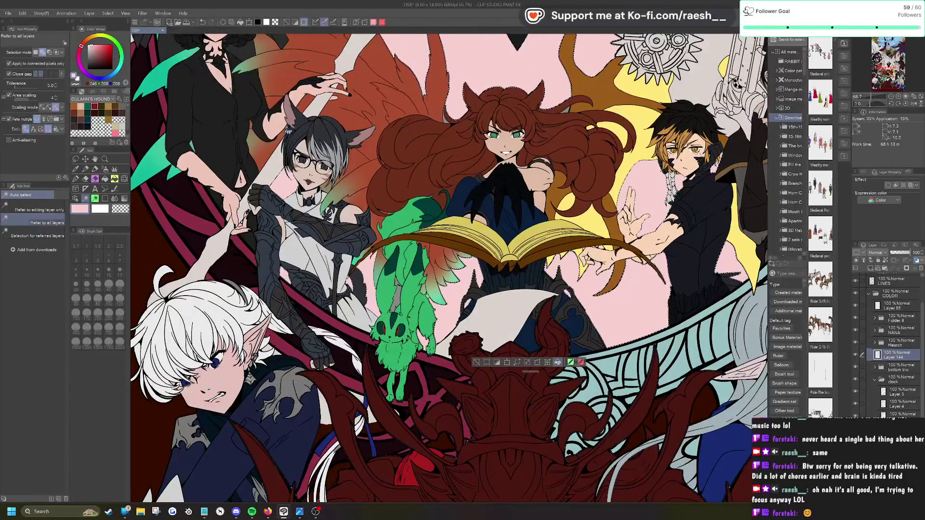
scroll(305, 407, down, 3)
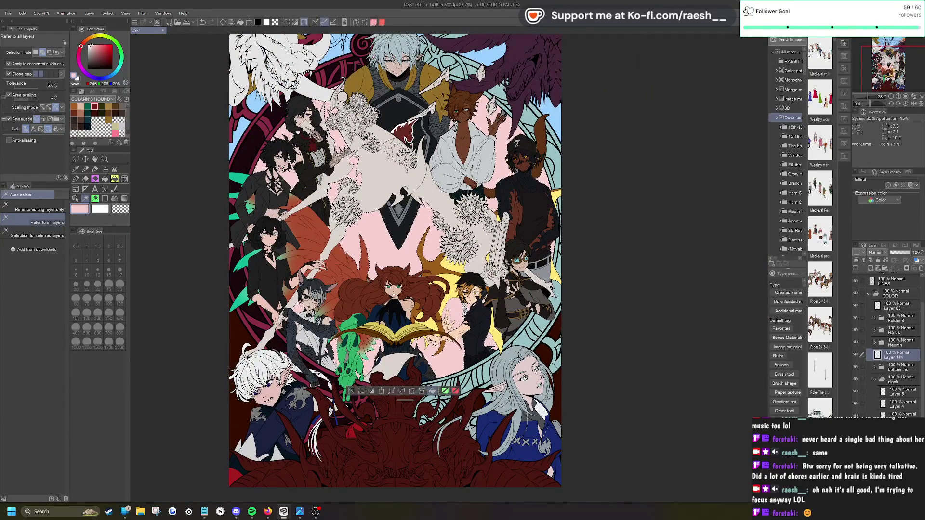
scroll(358, 118, up, 3)
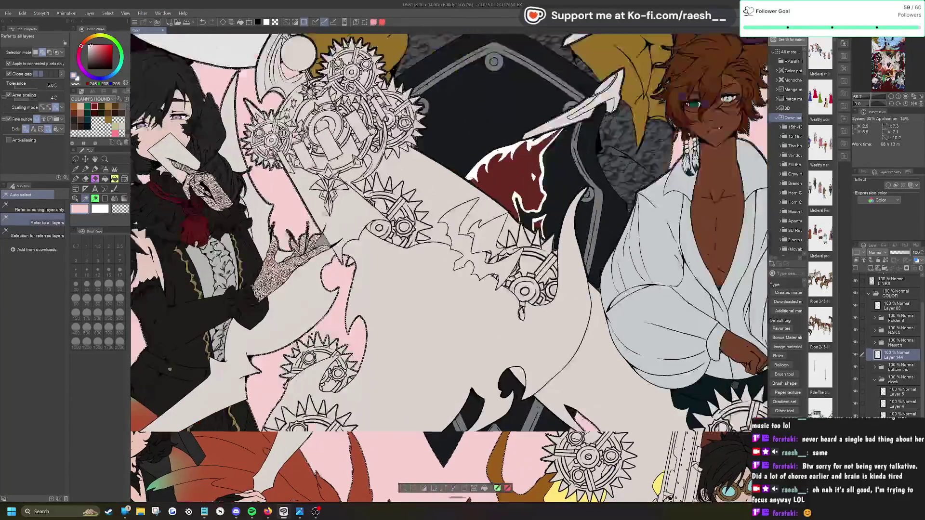
scroll(448, 265, down, 1)
scroll(448, 265, down, 1)
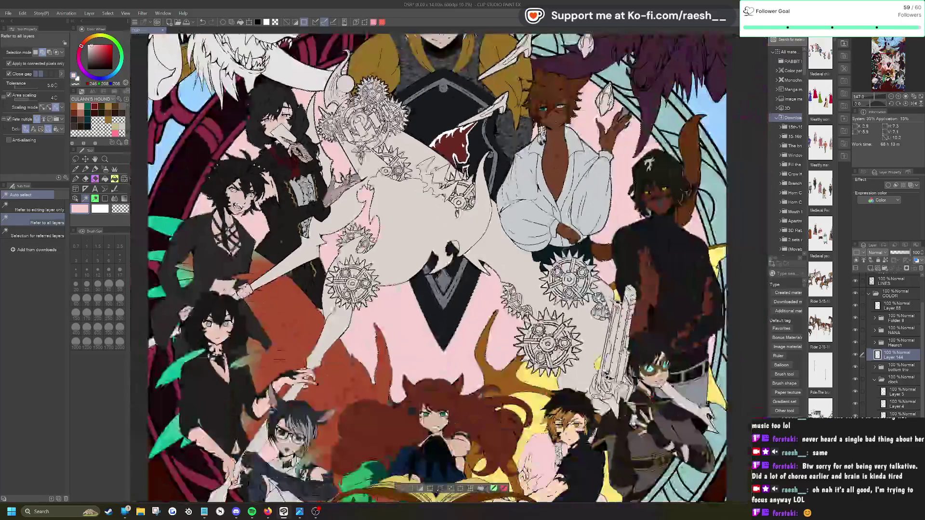
scroll(359, 159, up, 3)
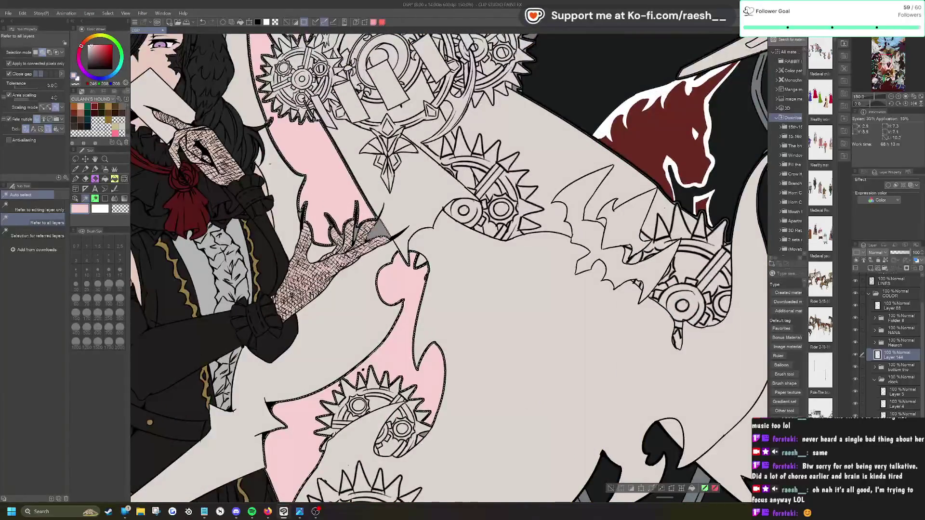
scroll(447, 265, down, 3)
scroll(448, 265, down, 1)
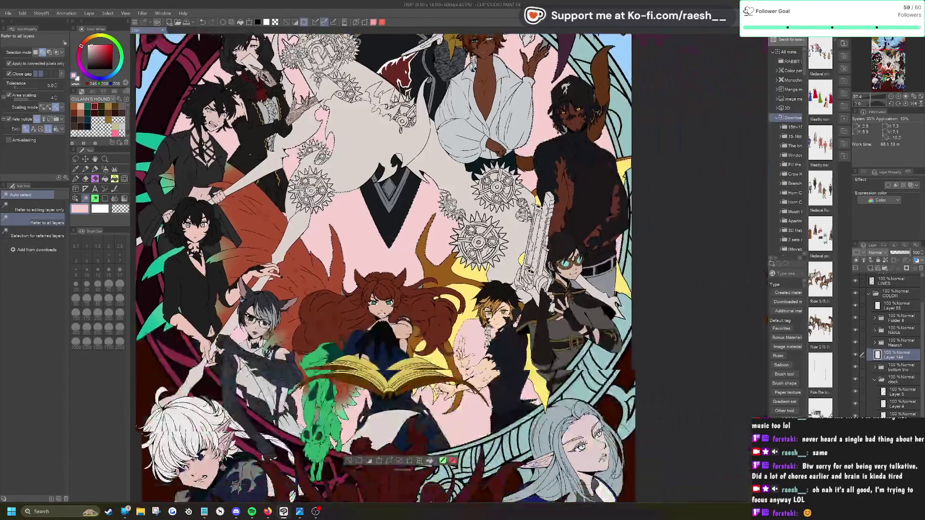
scroll(385, 268, down, 1)
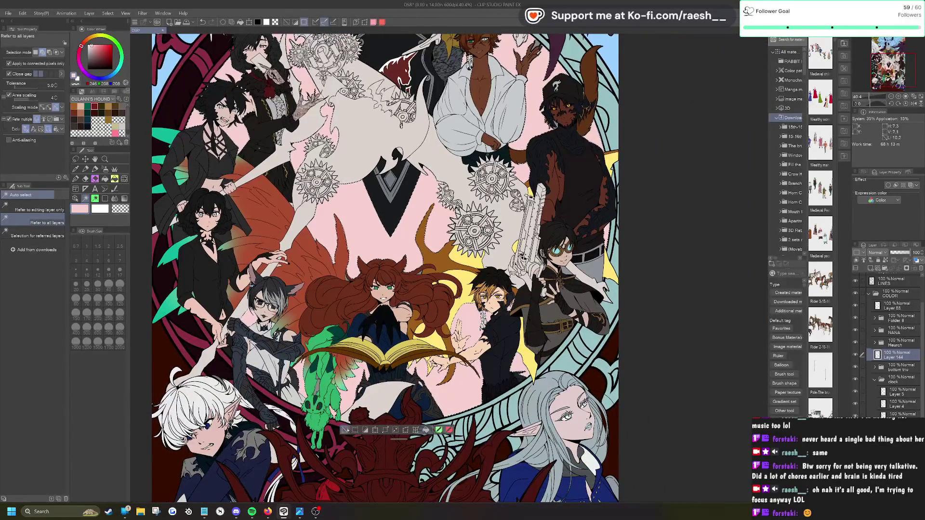
scroll(385, 267, up, 2)
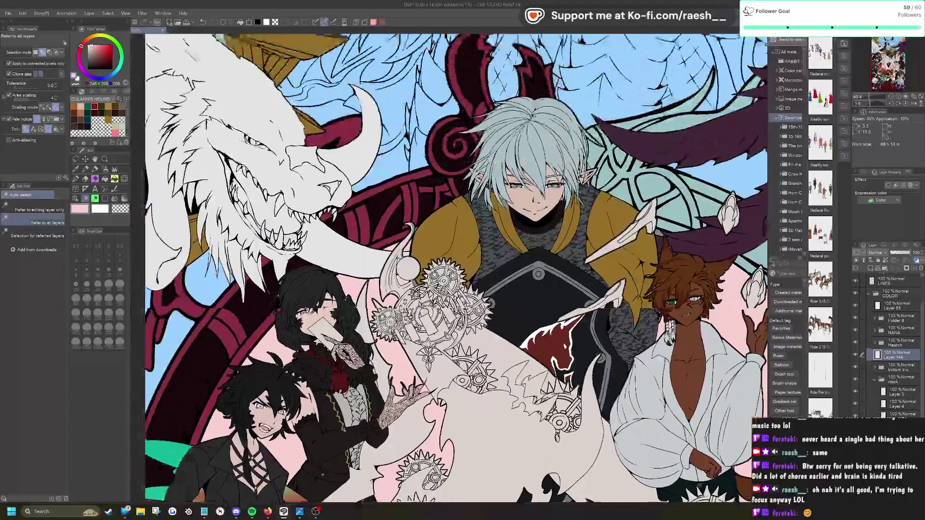
scroll(443, 260, up, 4)
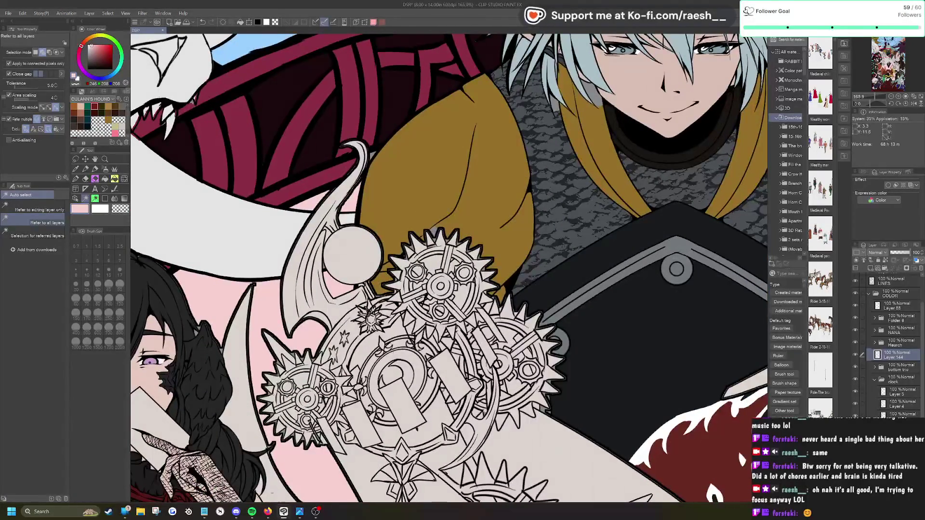
Step: Pick the gold cloak's layer, sample its gold-brown colour, and test-select the gap beside the gear tip
key(o)
click(438, 202)
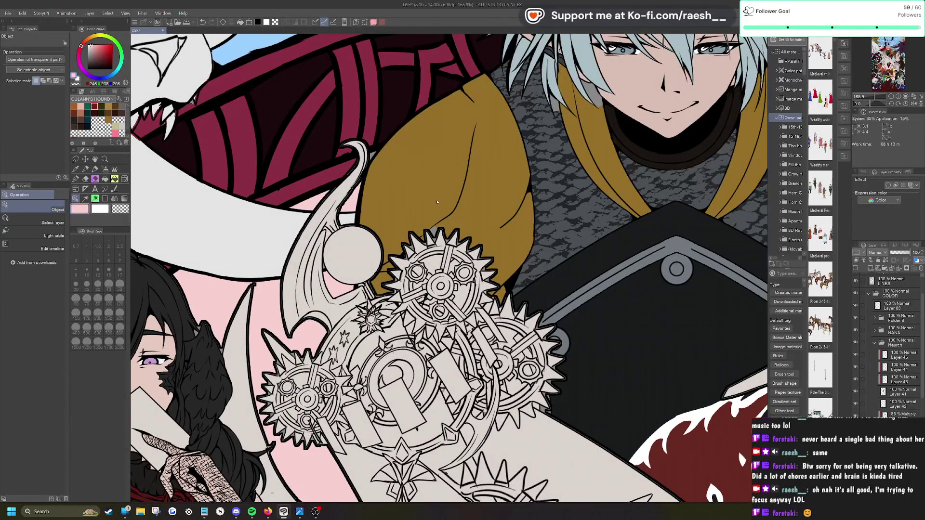
click(76, 169)
click(428, 202)
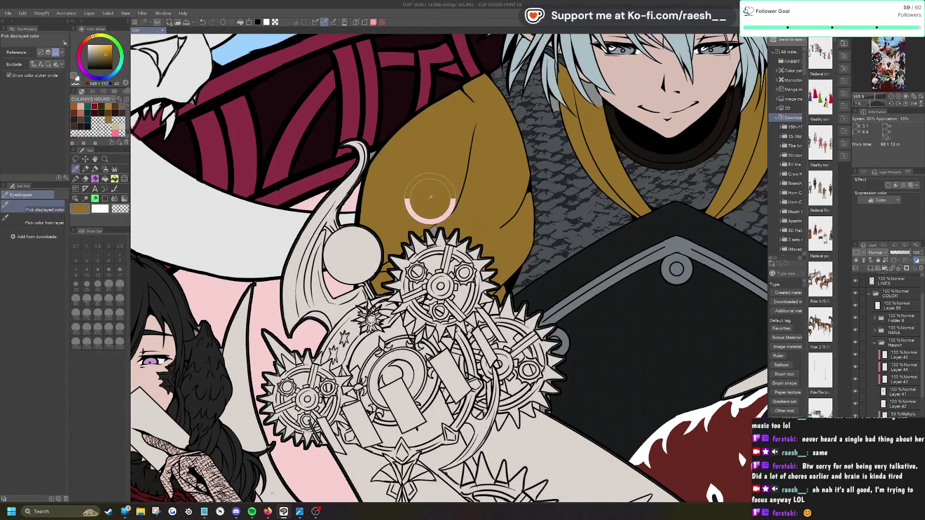
click(85, 199)
click(434, 231)
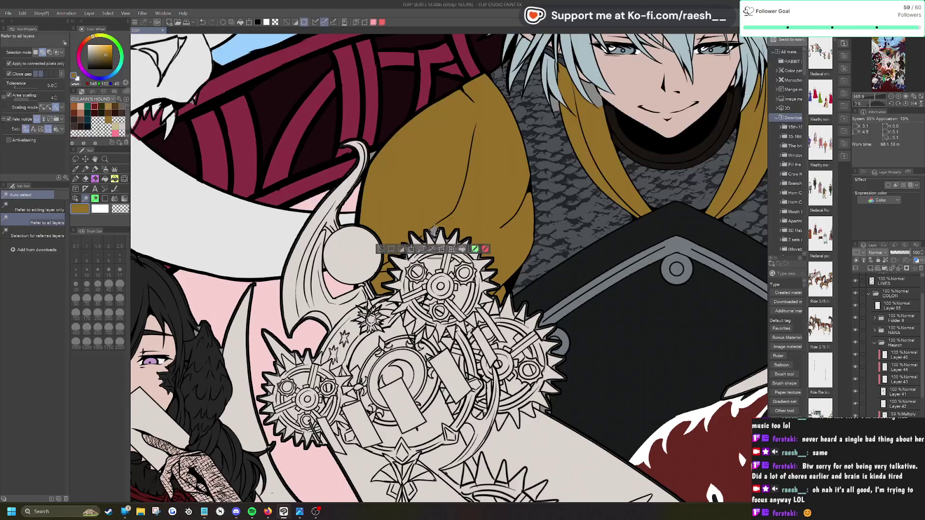
click(380, 248)
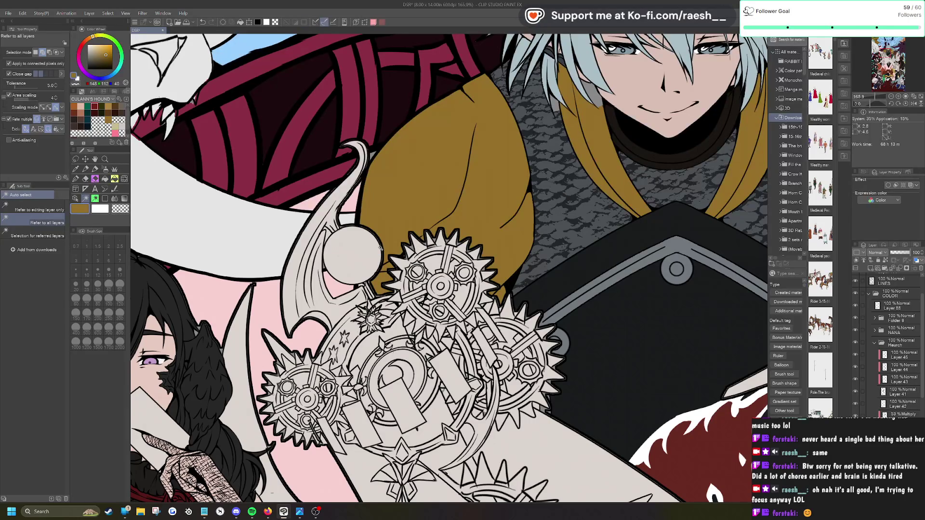
scroll(380, 249, down, 2)
click(75, 198)
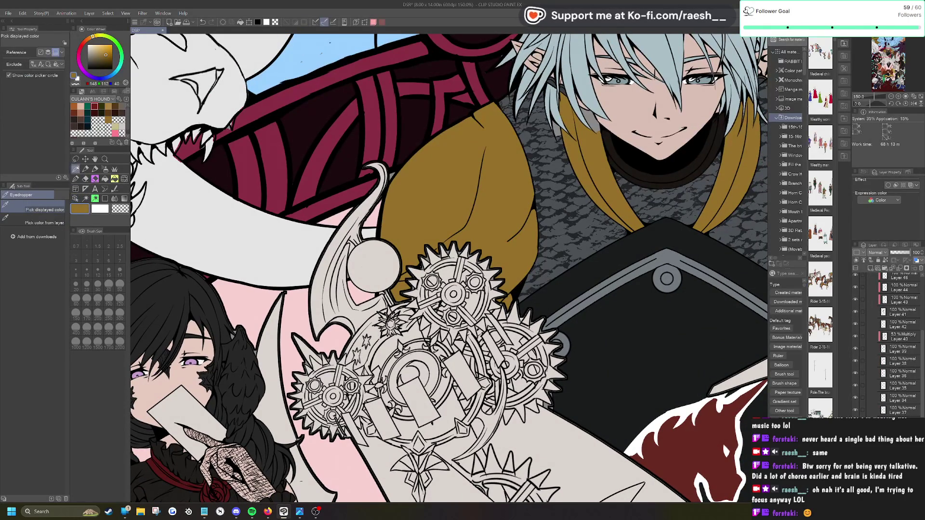
Step: Switch to the G-pen 2 inking pen and zoom in on the white dragon's jaw
click(79, 178)
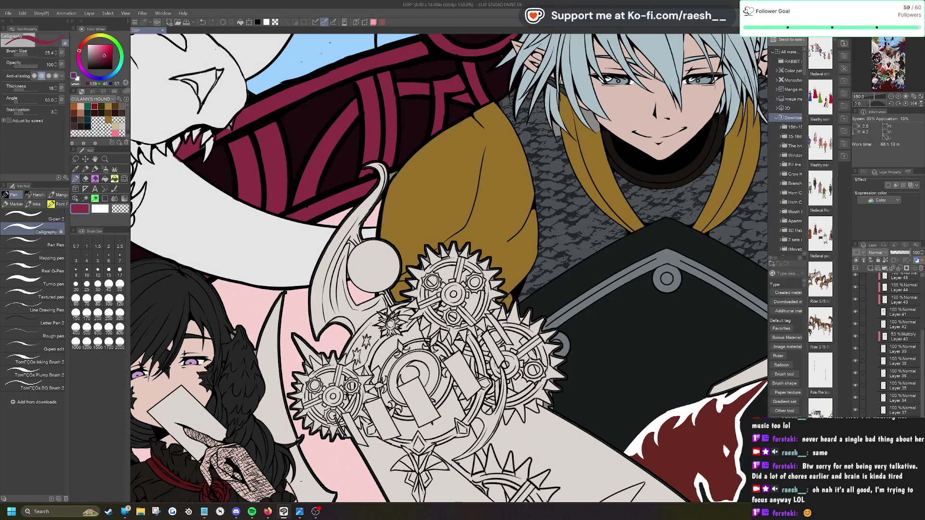
key(comma)
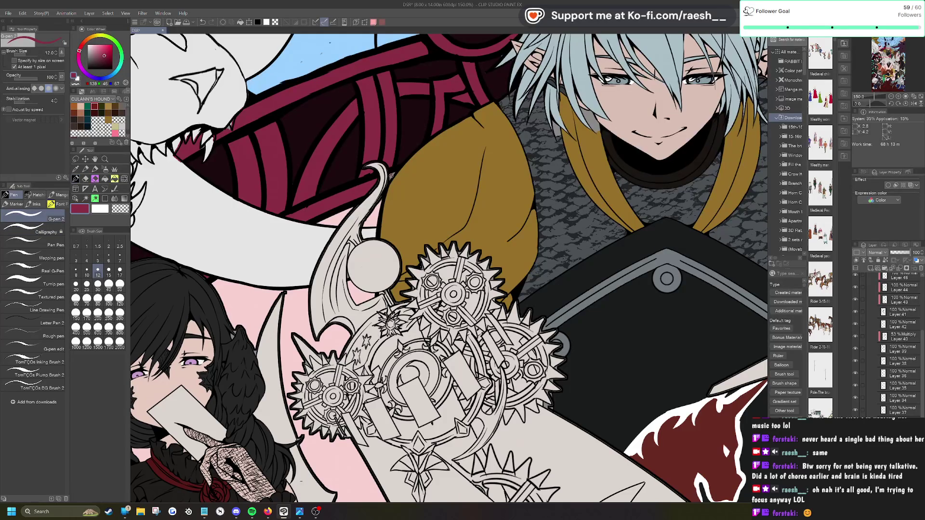
scroll(392, 172, down, 2)
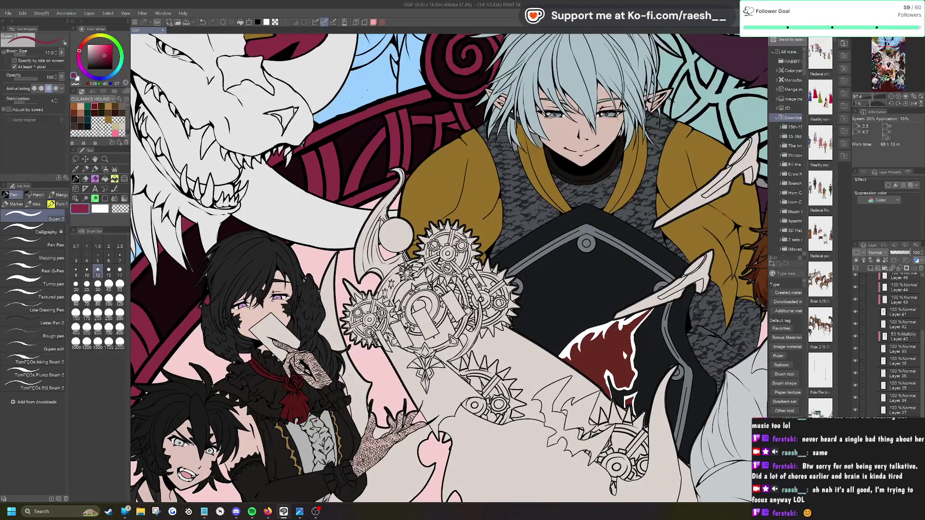
scroll(421, 191, down, 2)
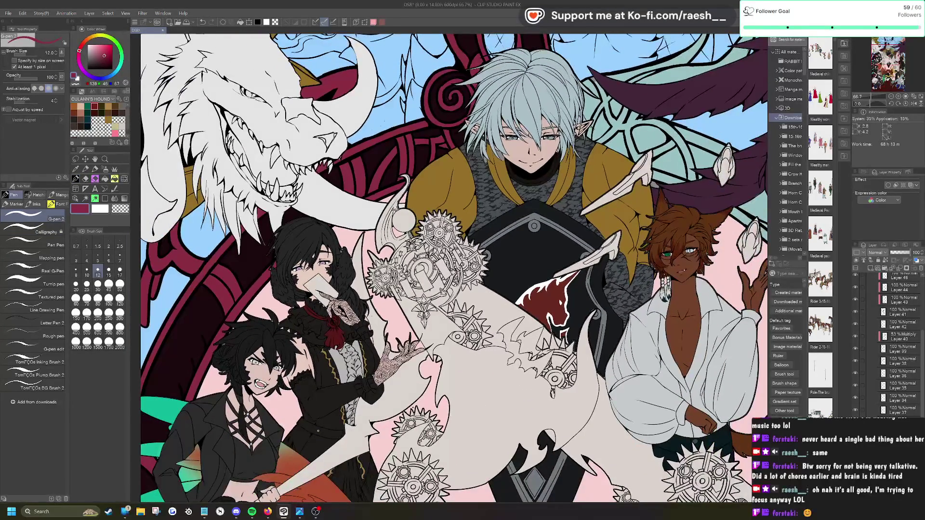
scroll(351, 143, up, 5)
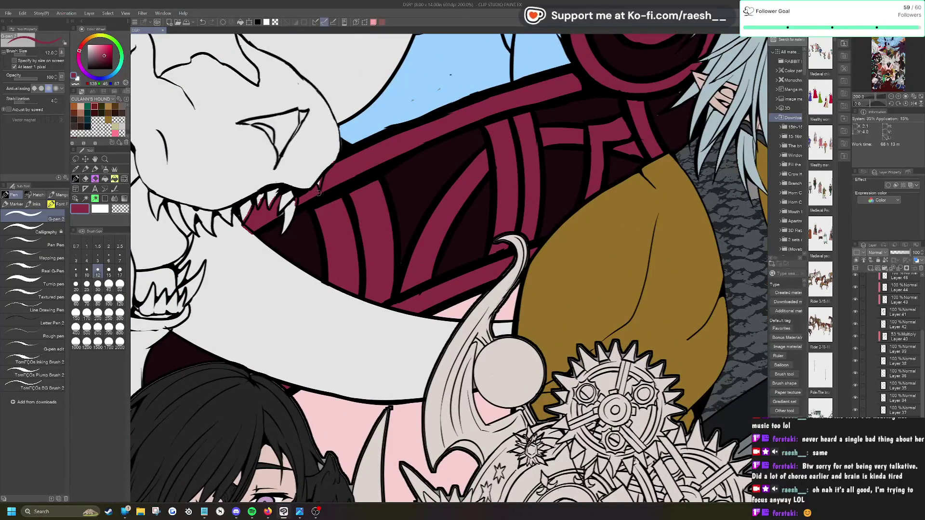
Step: Erase the crimson spilling over the dragon's teeth with the hard eraser, then return to the pen
key(e)
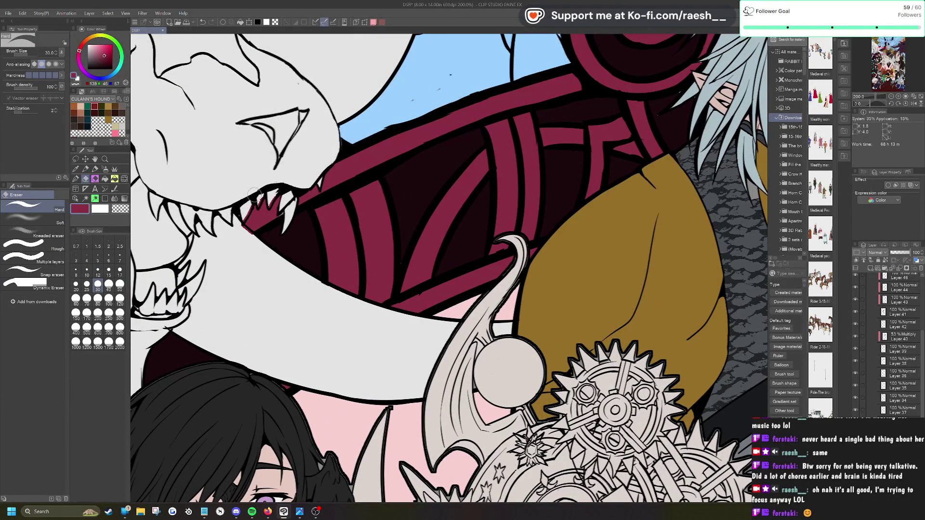
mouse_move(241, 225)
mouse_down()
mouse_move(254, 207)
mouse_move(253, 241)
mouse_move(258, 207)
mouse_up()
key(p)
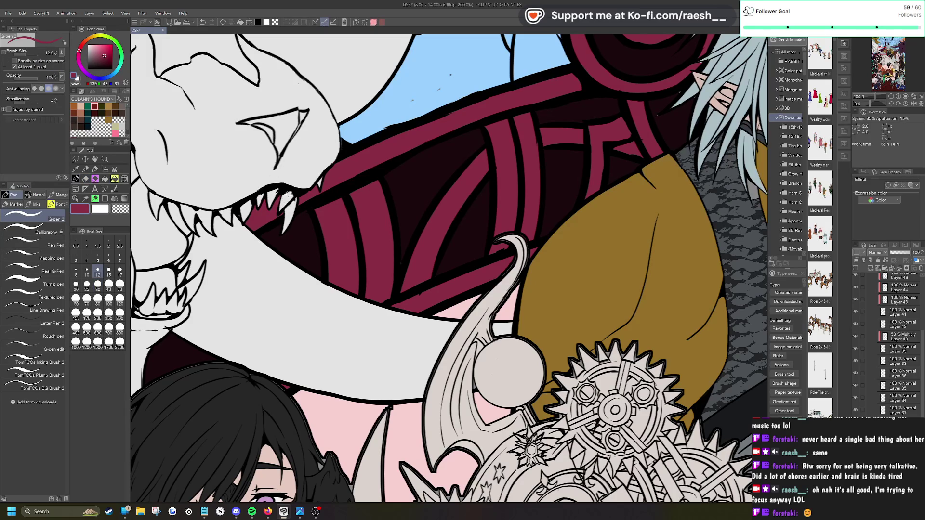
scroll(289, 191, down, 4)
scroll(486, 270, down, 2)
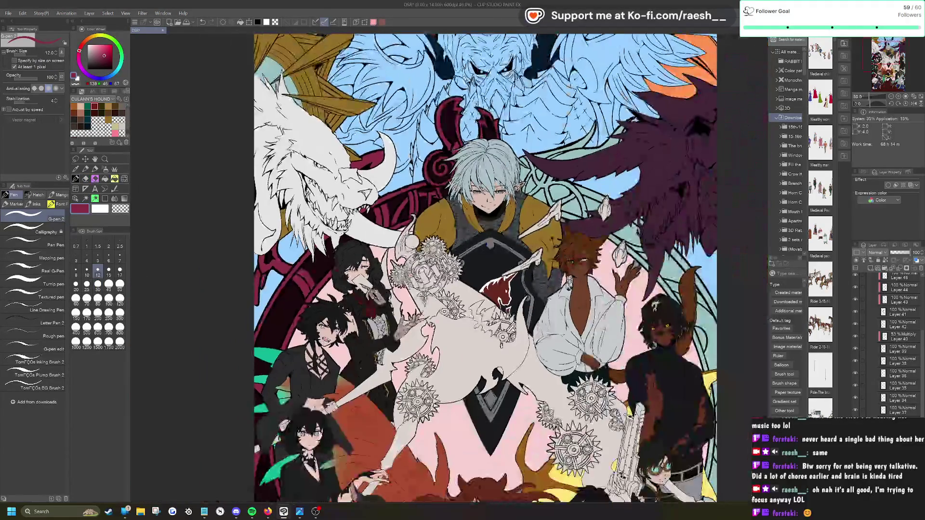
scroll(338, 159, up, 6)
key(e)
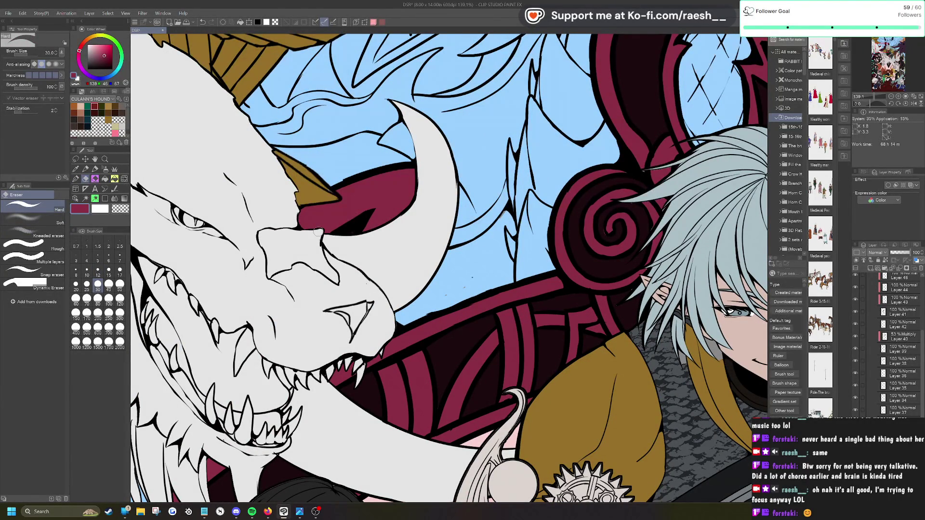
Step: Select the dragon's layer, sample the gold of its horn, and zoom toward the cat-eared character
key(o)
click(314, 197)
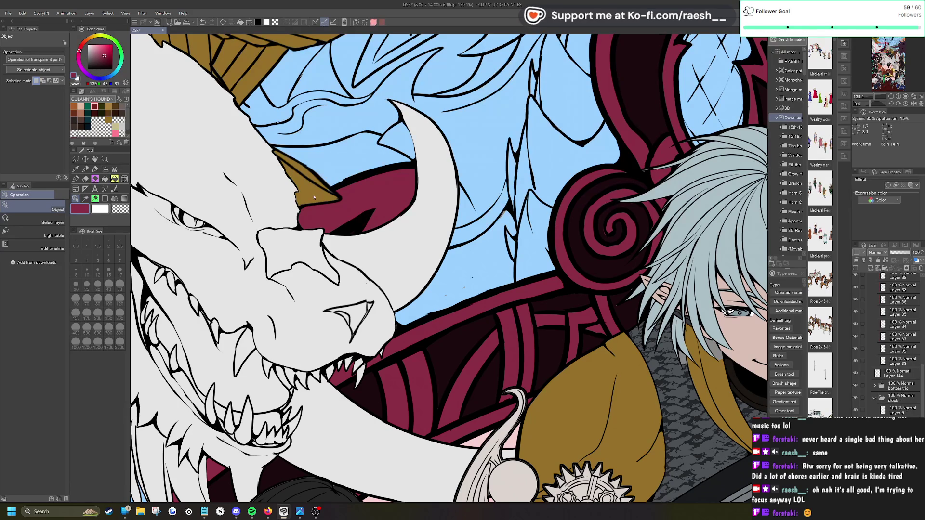
click(75, 169)
click(316, 192)
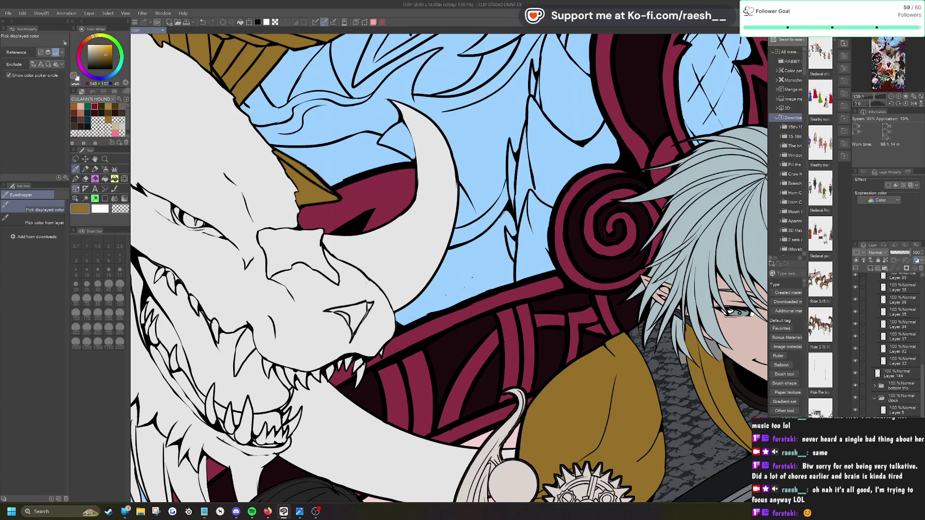
click(76, 179)
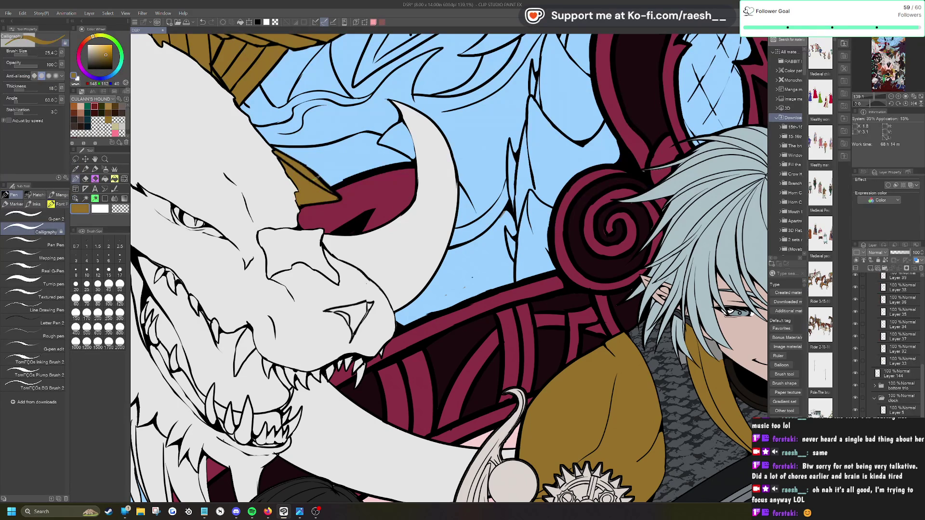
scroll(317, 178, down, 5)
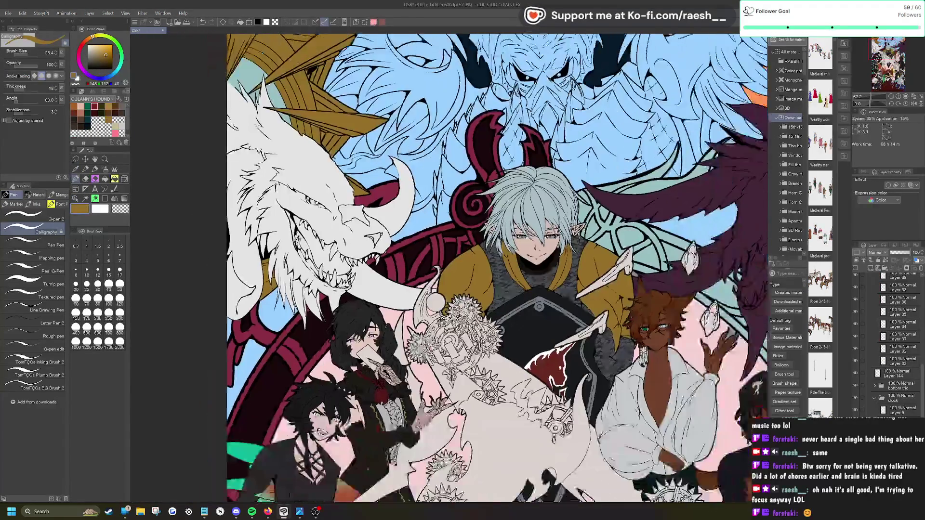
scroll(478, 269, down, 2)
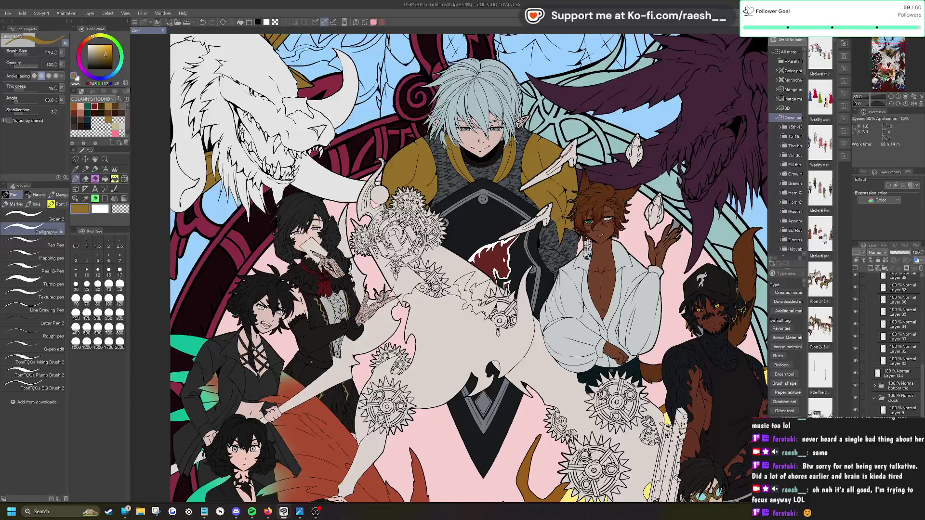
scroll(593, 226, up, 5)
scroll(449, 268, down, 1)
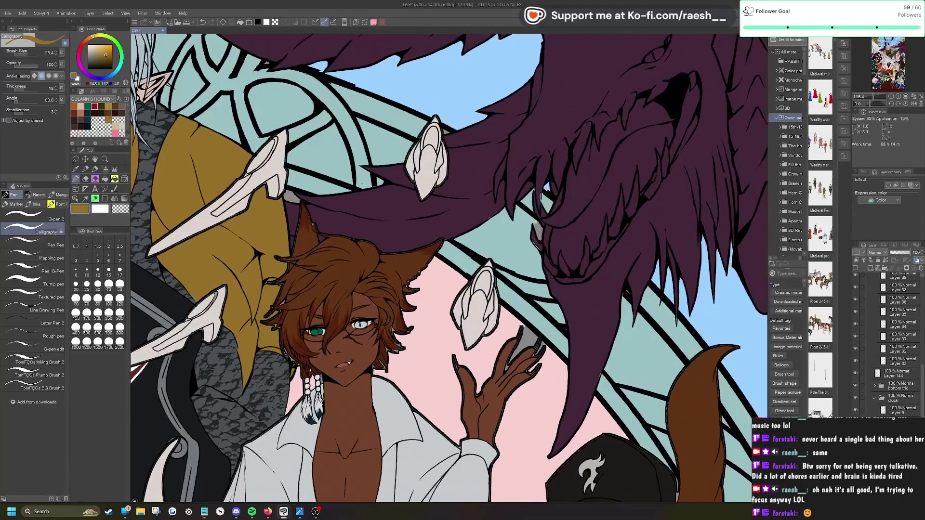
Step: Auto-select the small gap near the cat-eared character's hand, sample the pink background, then deselect
key(o)
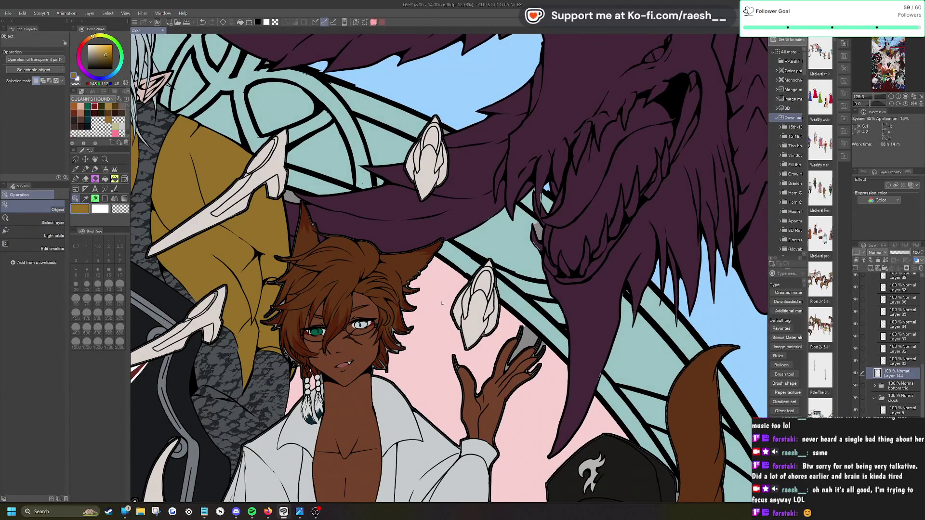
key(w)
click(290, 197)
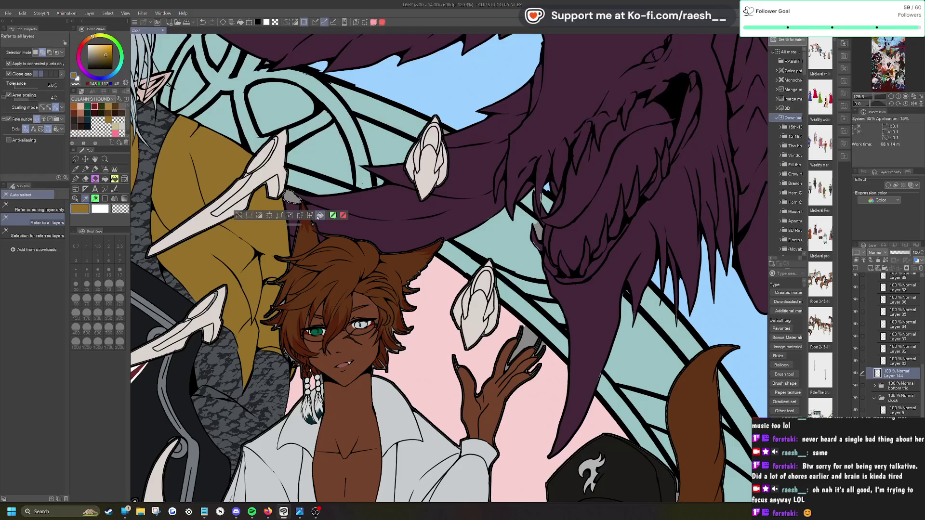
click(76, 169)
click(76, 170)
click(425, 303)
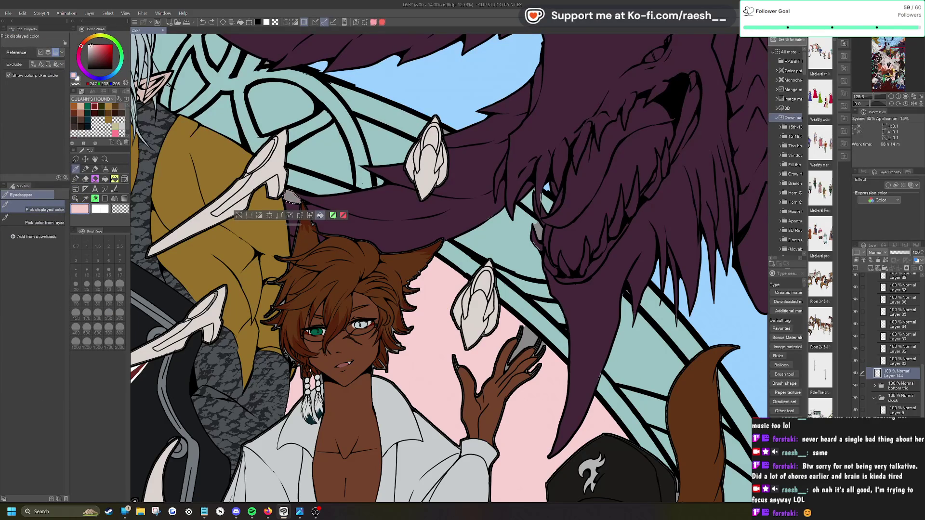
click(239, 215)
Step: Fill the two grey gaps between the raised hand's fingers and claws with pink
scroll(366, 135, down, 5)
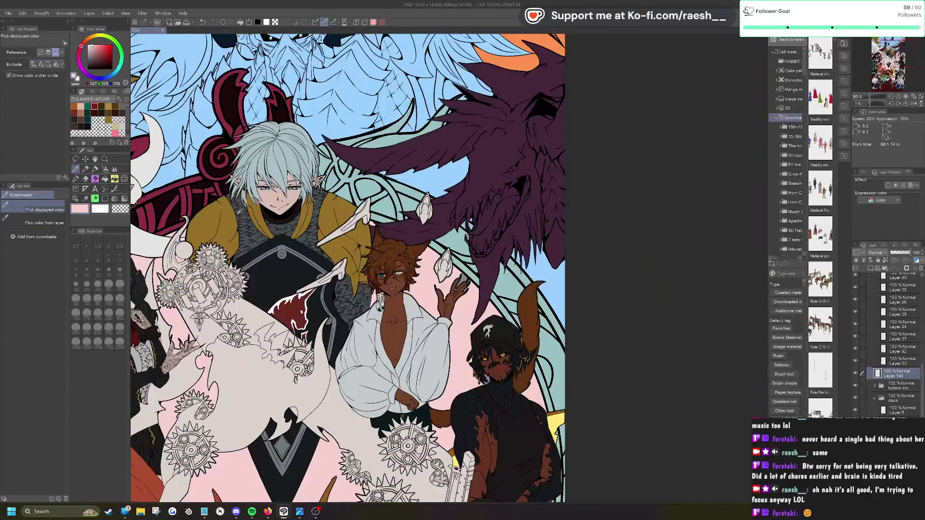
scroll(455, 240, up, 5)
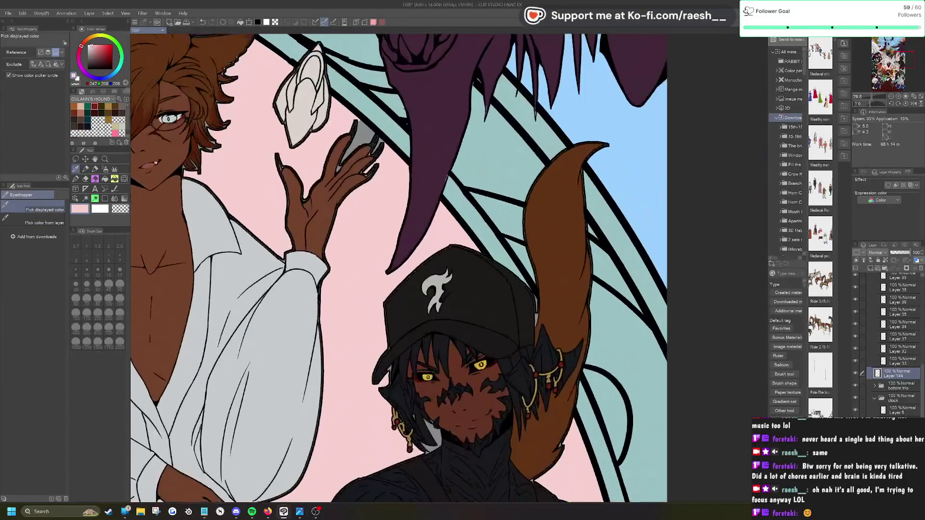
click(86, 198)
click(360, 145)
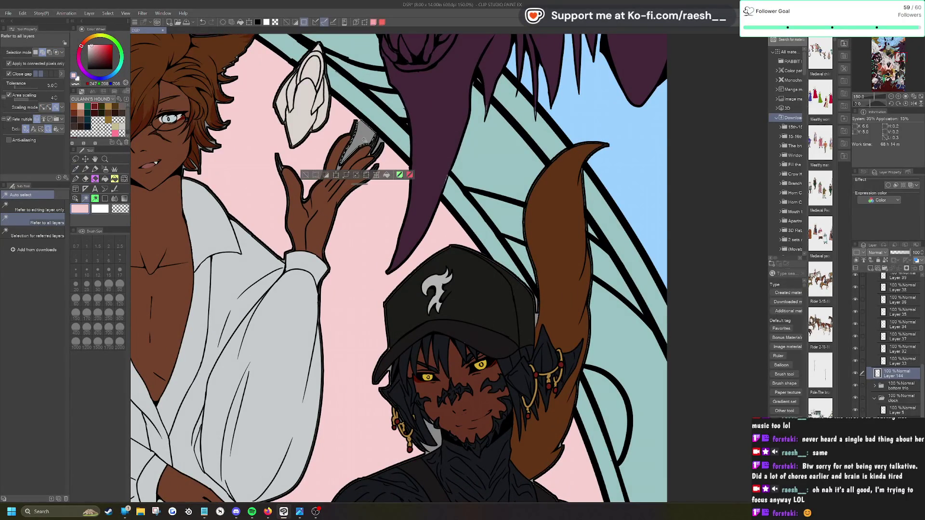
click(386, 175)
click(305, 177)
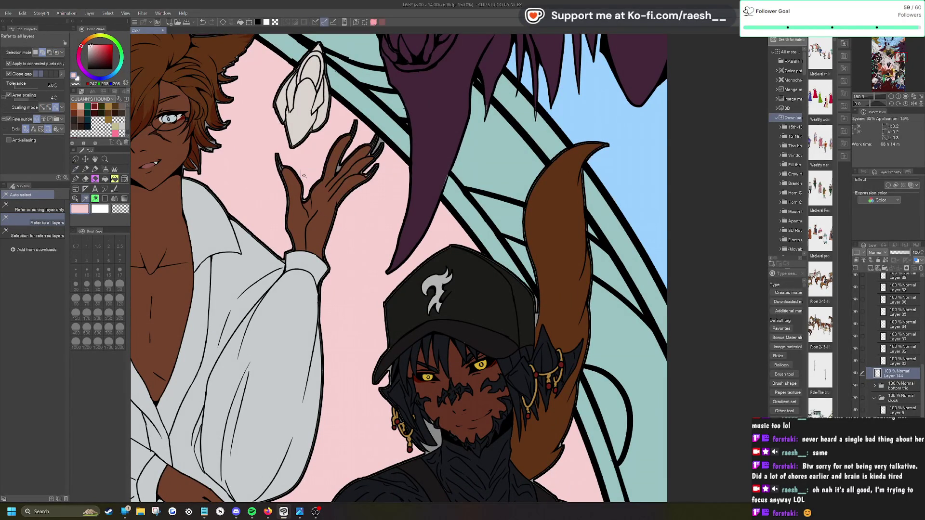
click(381, 142)
click(408, 165)
click(324, 168)
Step: Pick the artwork's layer from the canvas, set the colour to black, and make LINES active
click(75, 198)
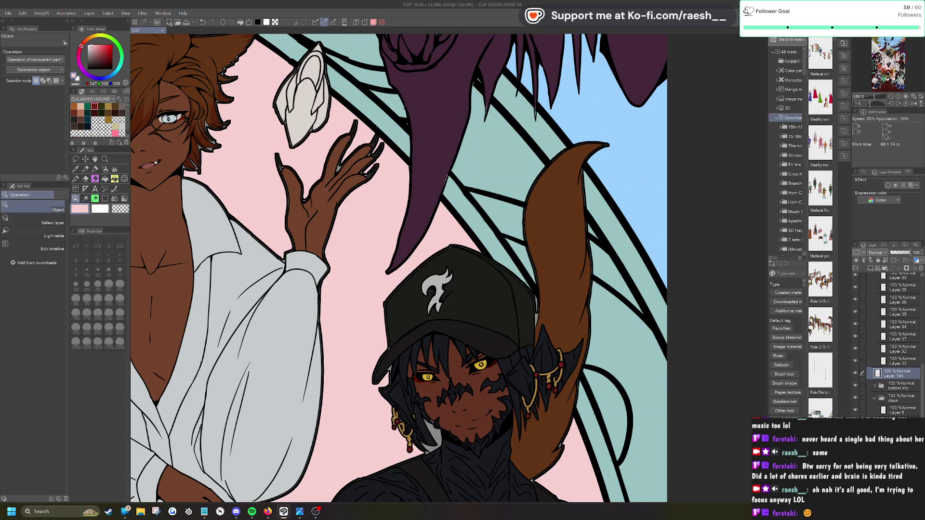
click(286, 176)
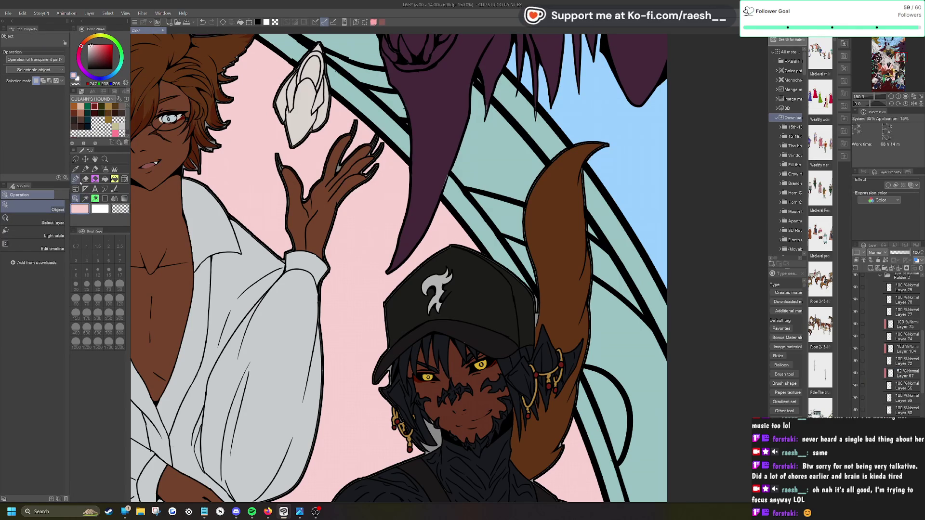
click(83, 126)
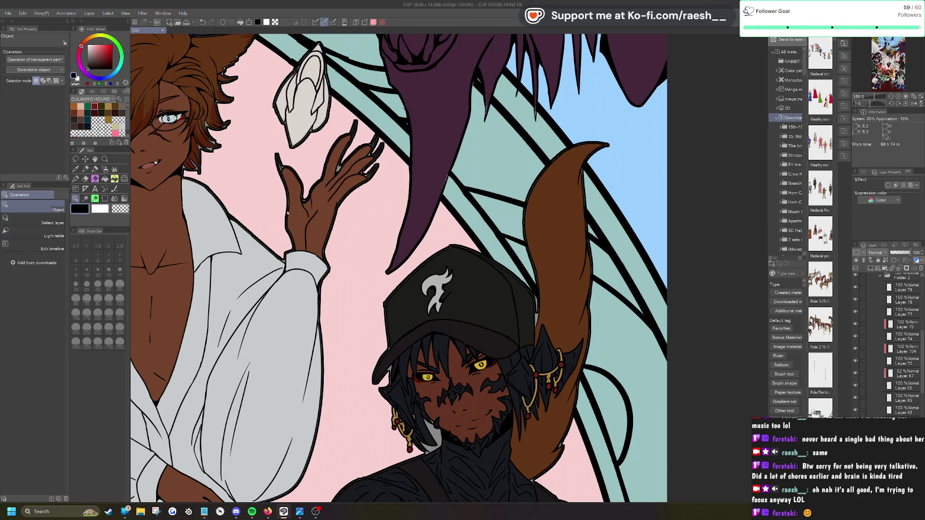
scroll(310, 168, up, 5)
click(191, 185)
Step: Choose the G-pen 2 inking pen at size 12.8 and zoom in on the raised hand's claws
key(p)
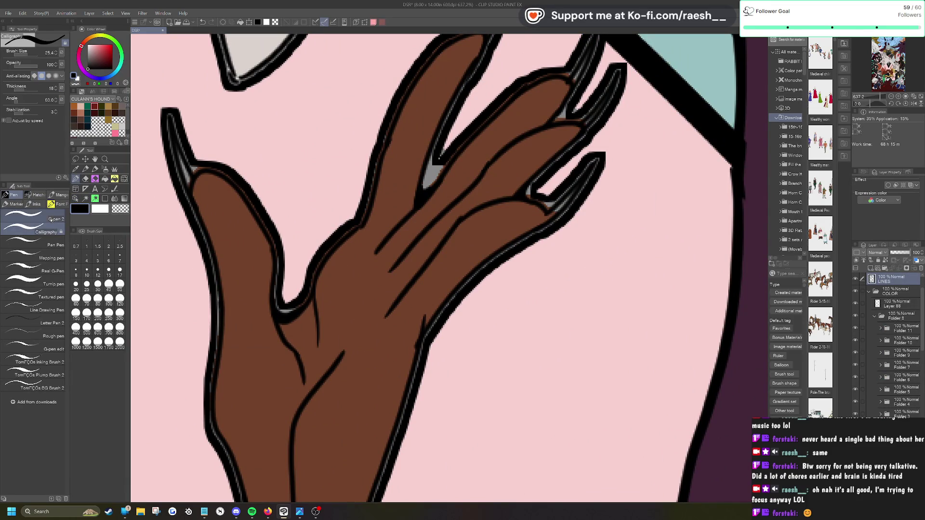
click(34, 217)
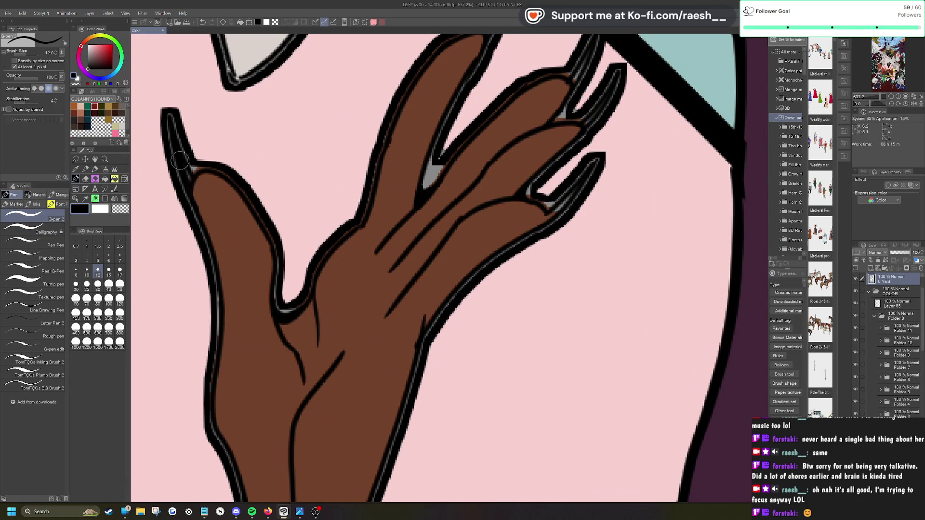
scroll(179, 161, down, 4)
scroll(193, 183, up, 1)
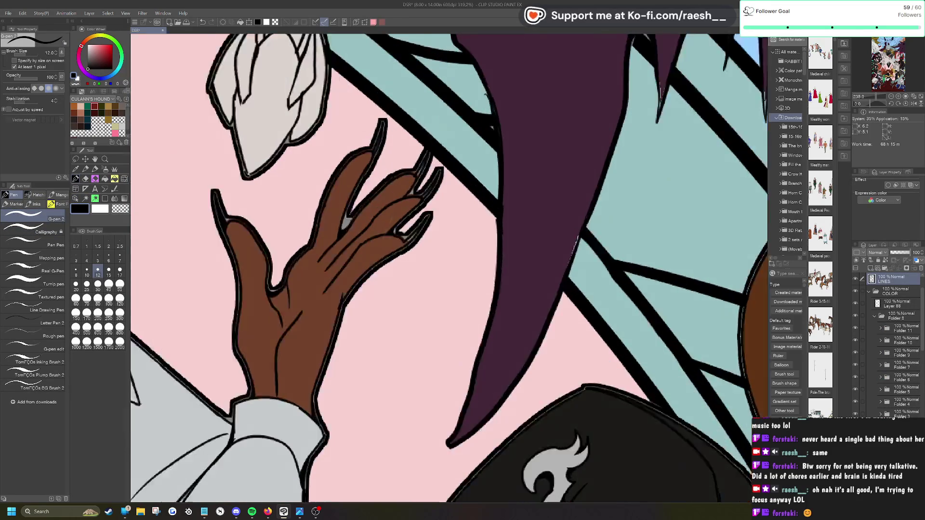
scroll(365, 145, up, 1)
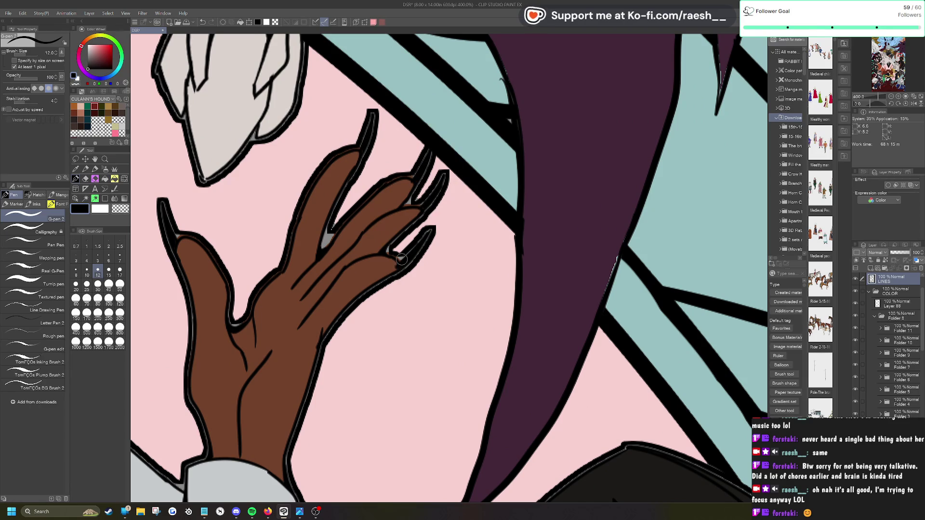
scroll(401, 259, down, 8)
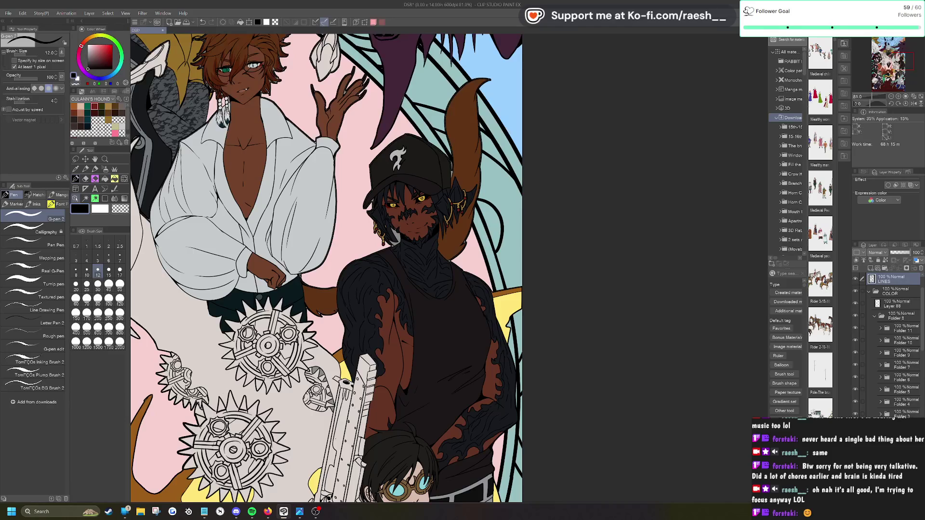
Step: Sample the pink background colour with the eyedropper
key(i)
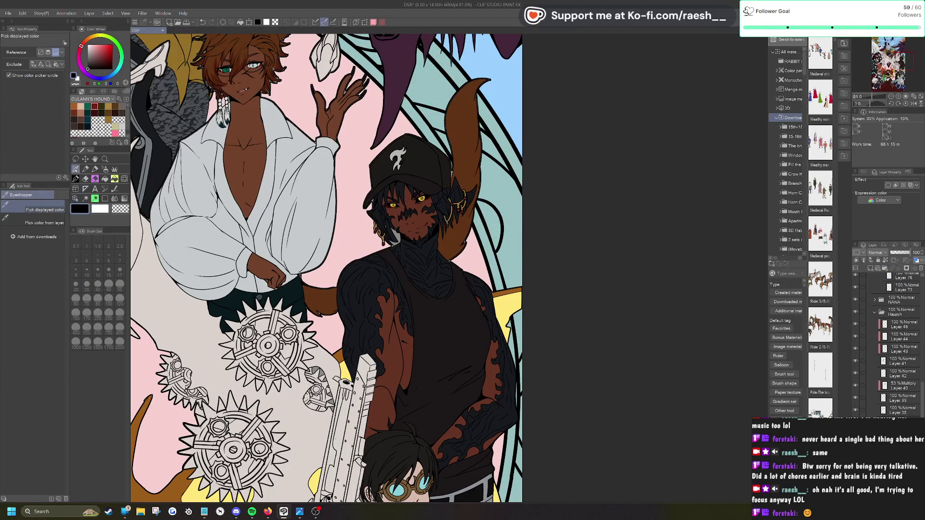
click(352, 242)
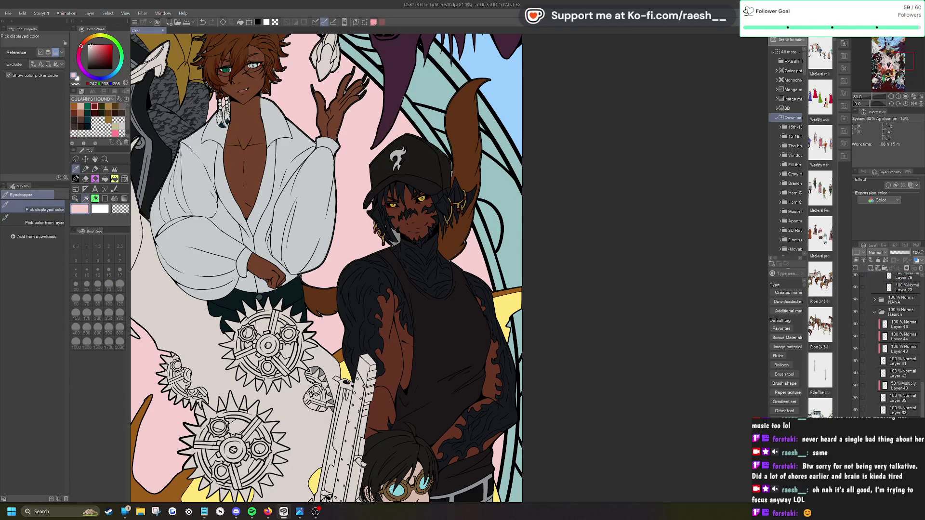
click(77, 179)
scroll(429, 225, up, 5)
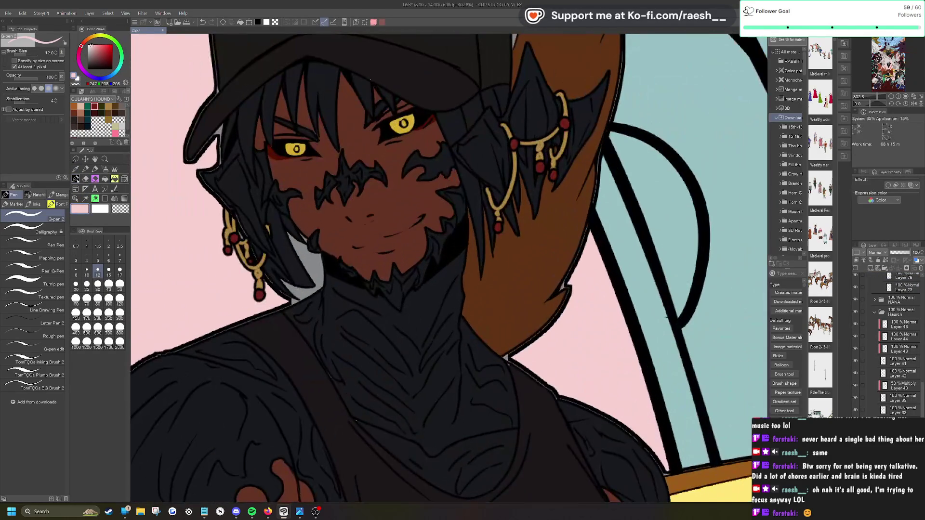
Step: Select the grey gap beside the capped character's hair and chin, fill it pink, and return to the G-pen
key(w)
click(313, 269)
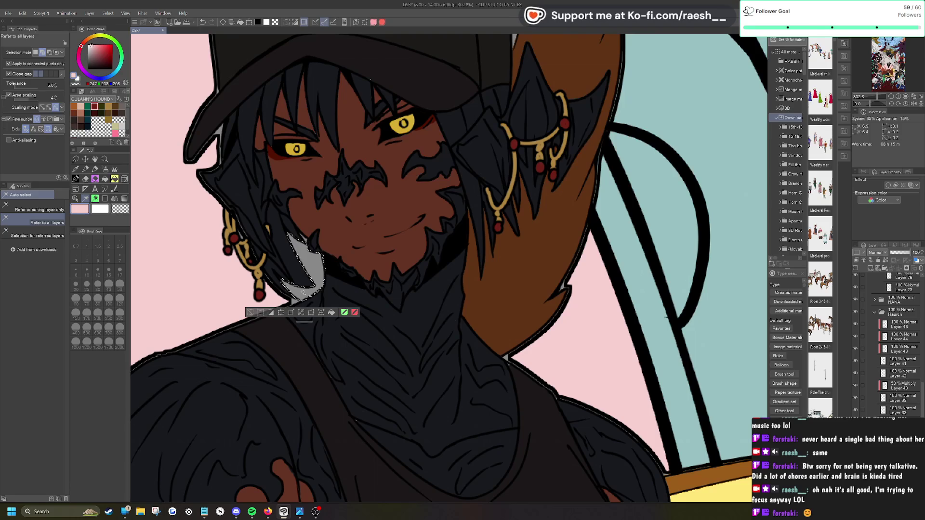
click(292, 300)
click(331, 313)
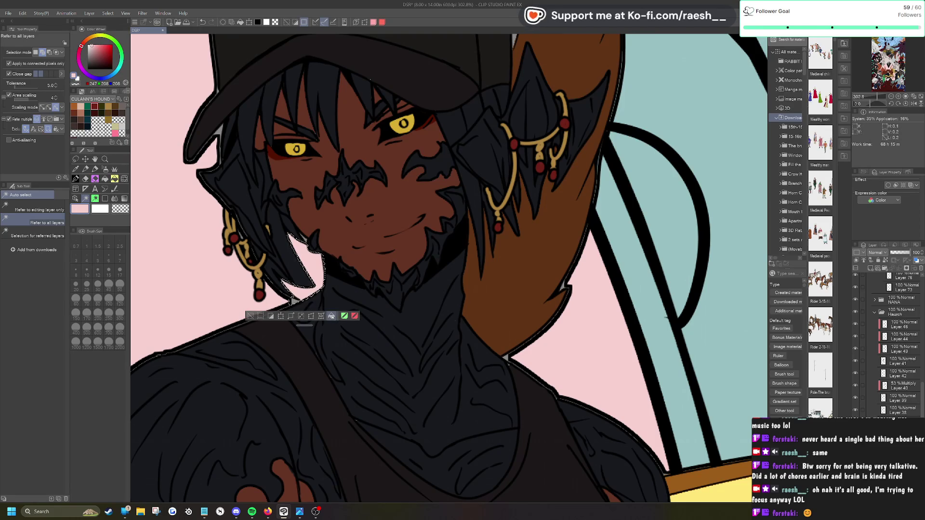
click(250, 313)
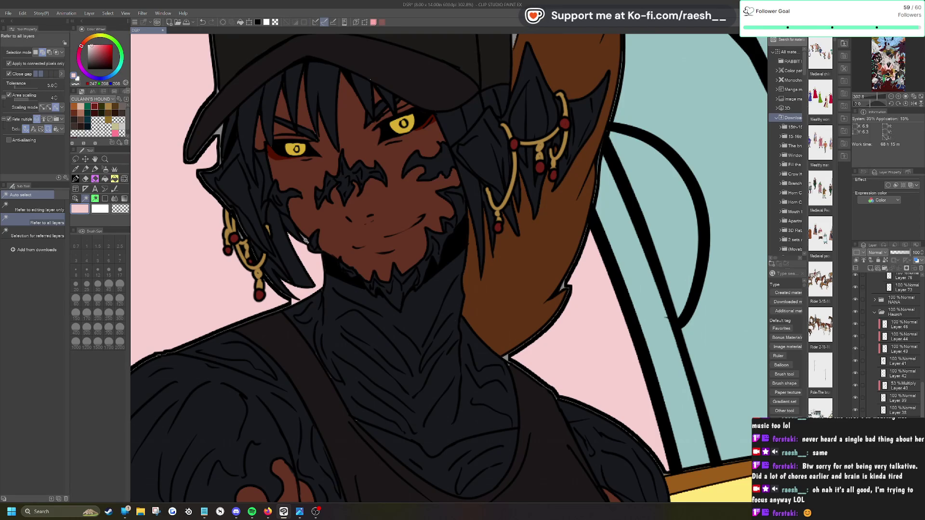
key(p)
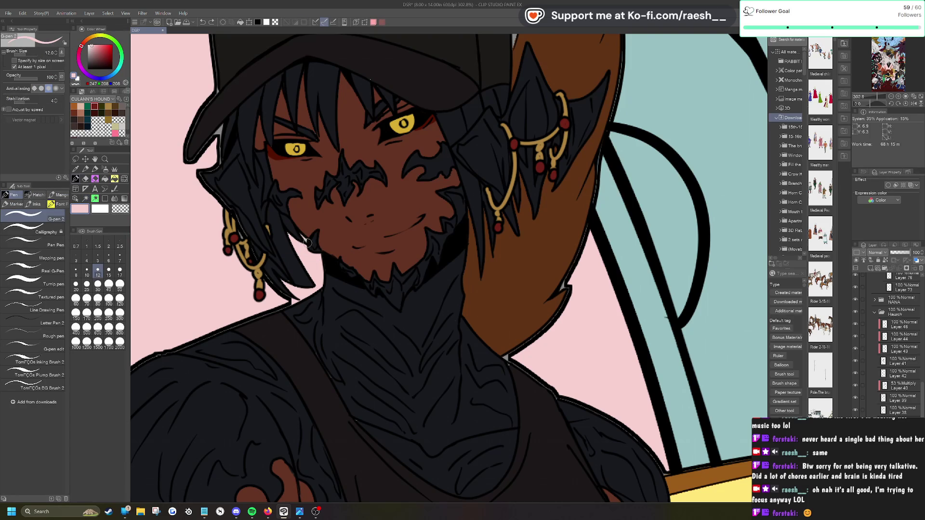
scroll(308, 242, down, 3)
scroll(289, 243, up, 4)
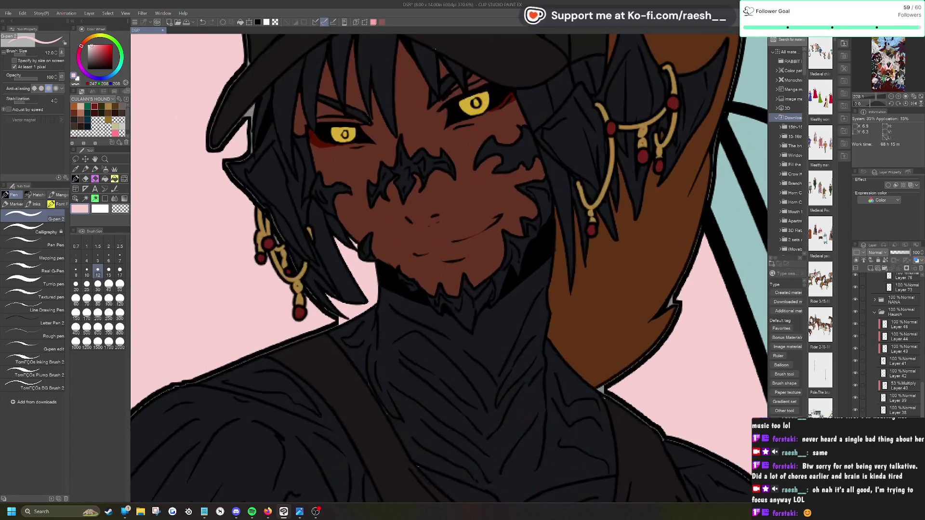
scroll(395, 281, down, 3)
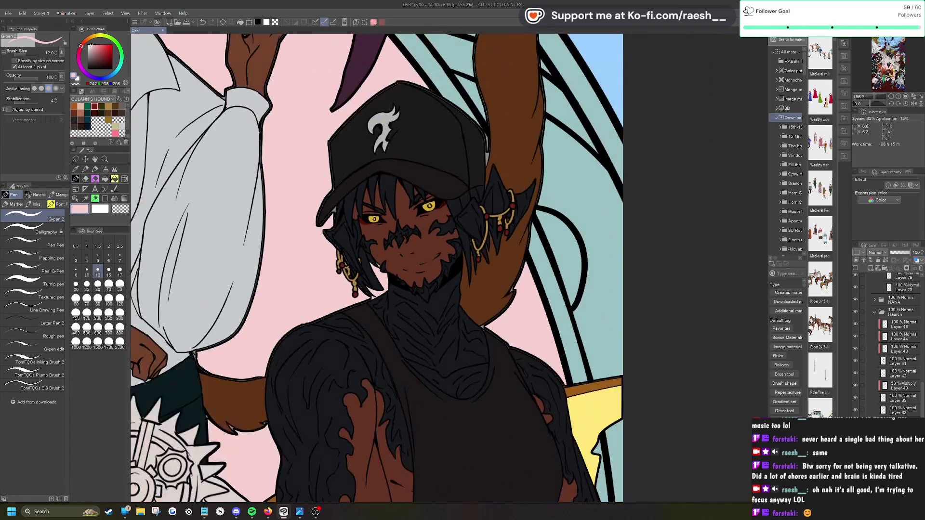
Step: Select the grey gap along the goggled character's hair and gun edge, fill it pink, and return to the G-pen
scroll(376, 269, down, 2)
scroll(318, 270, down, 5)
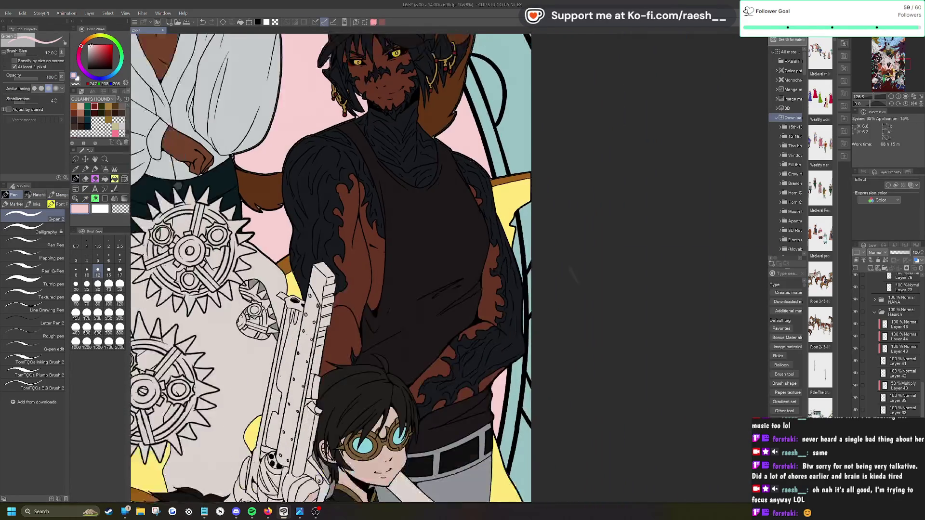
scroll(535, 227, down, 4)
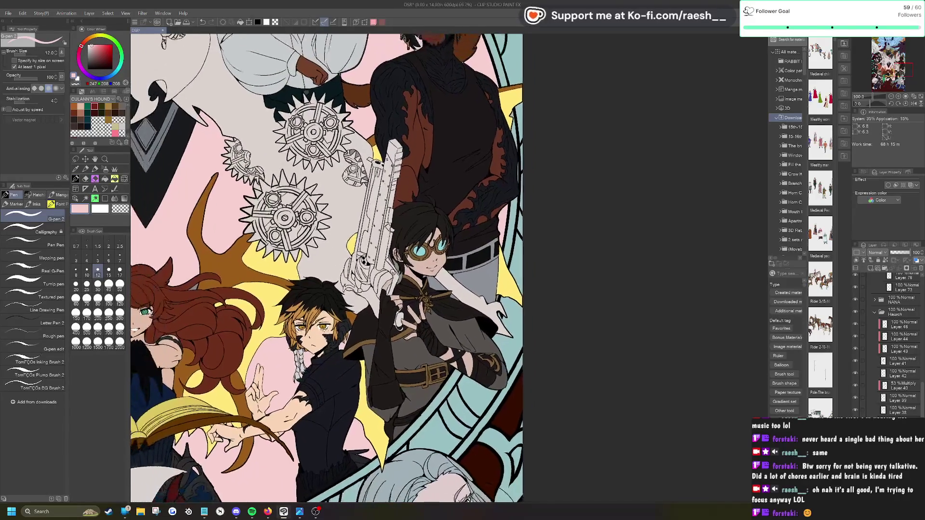
scroll(544, 217, up, 4)
scroll(409, 244, up, 2)
click(85, 198)
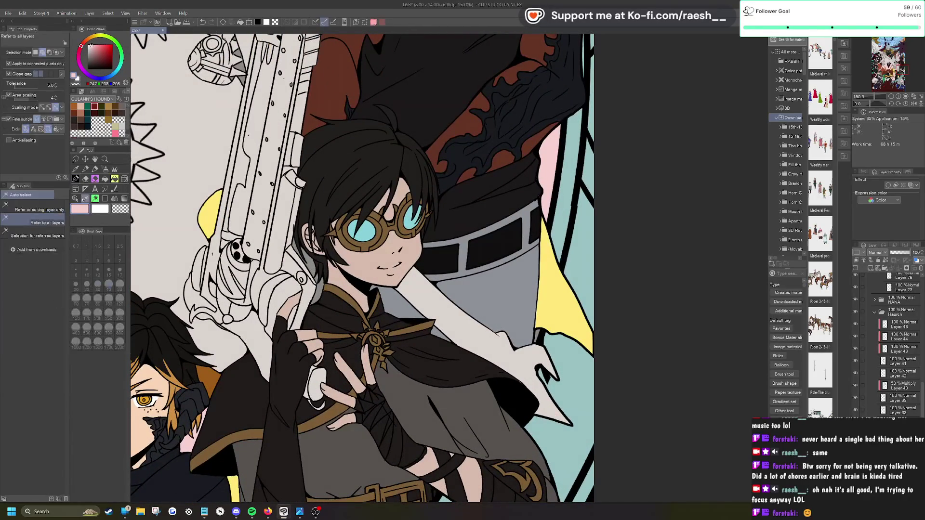
click(297, 252)
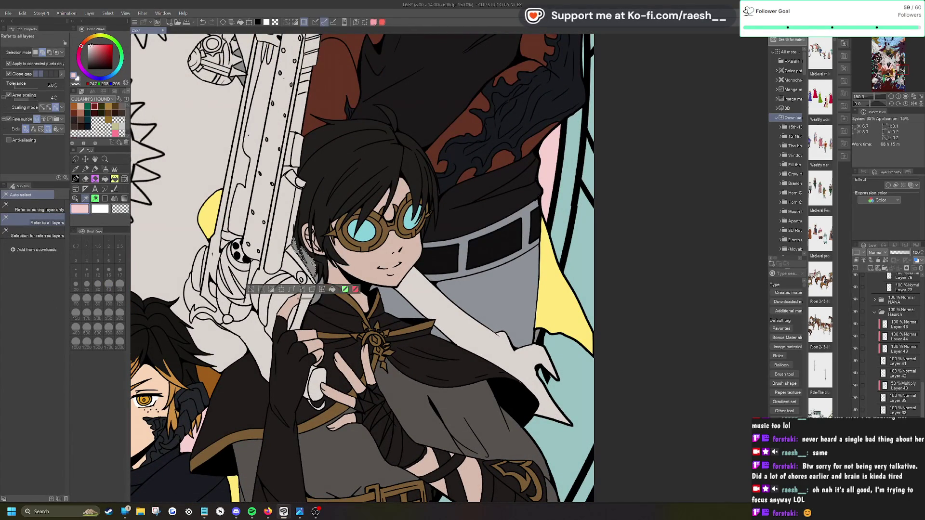
click(318, 289)
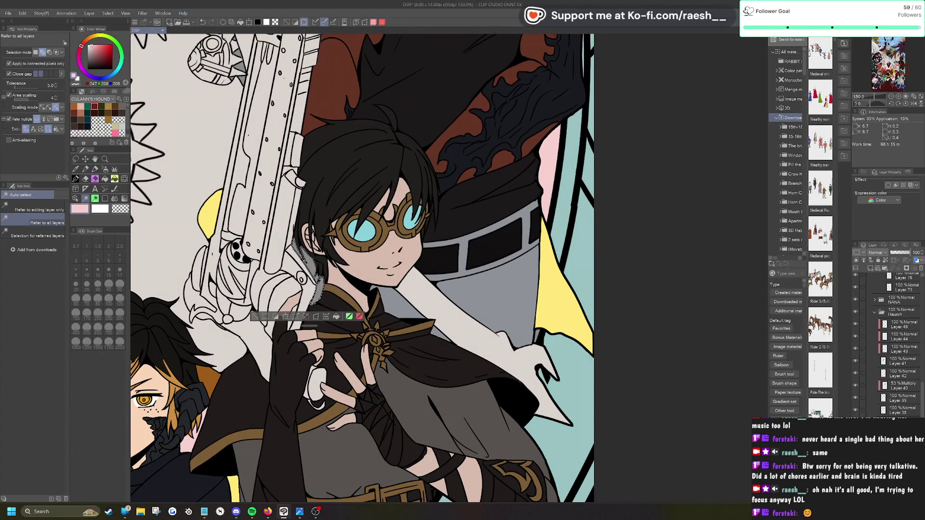
click(337, 317)
click(256, 316)
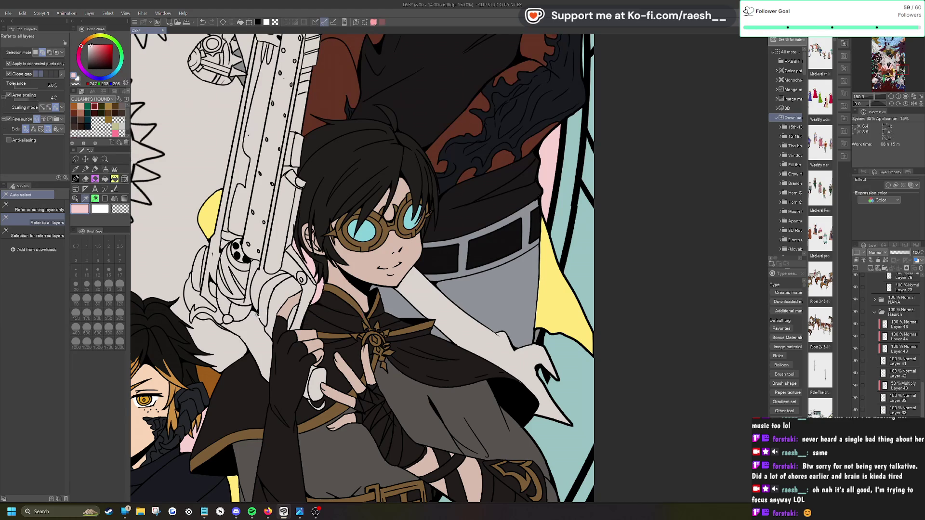
key(p)
scroll(458, 246, down, 3)
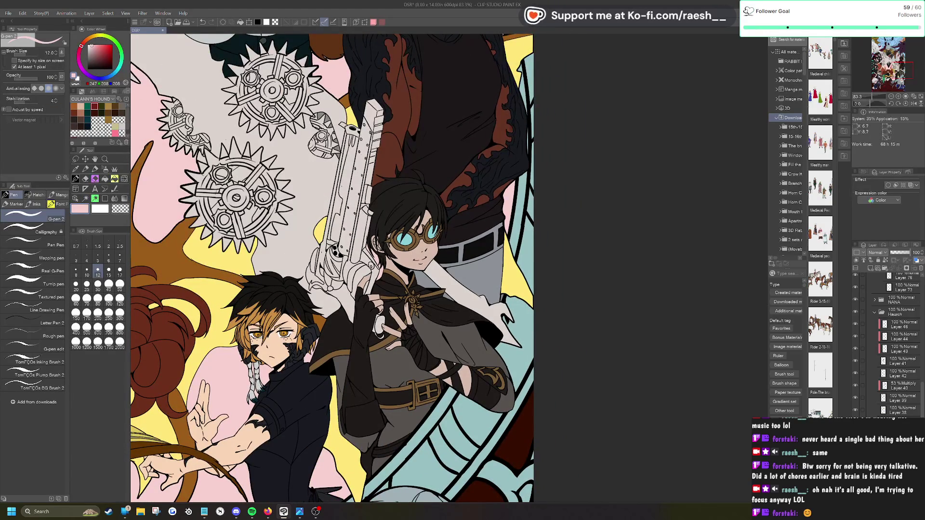
scroll(258, 396, up, 3)
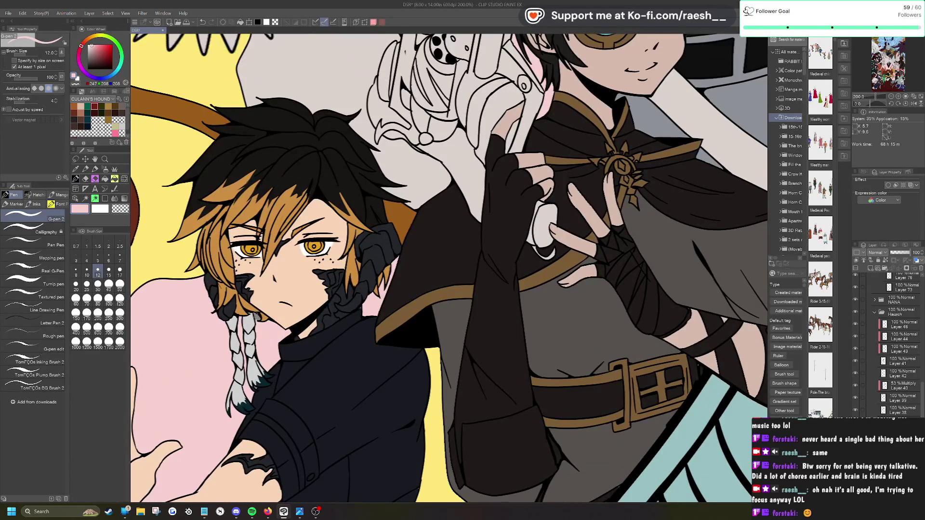
scroll(403, 296, down, 2)
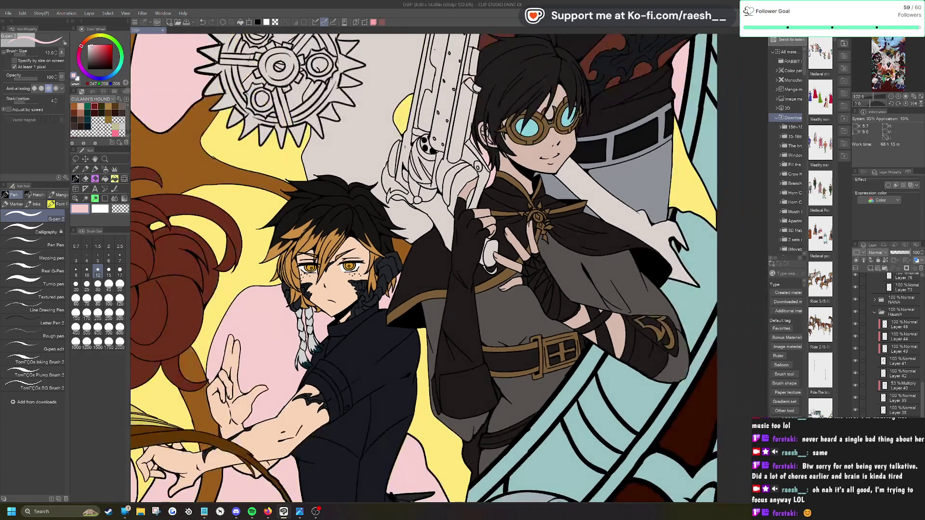
scroll(509, 251, down, 3)
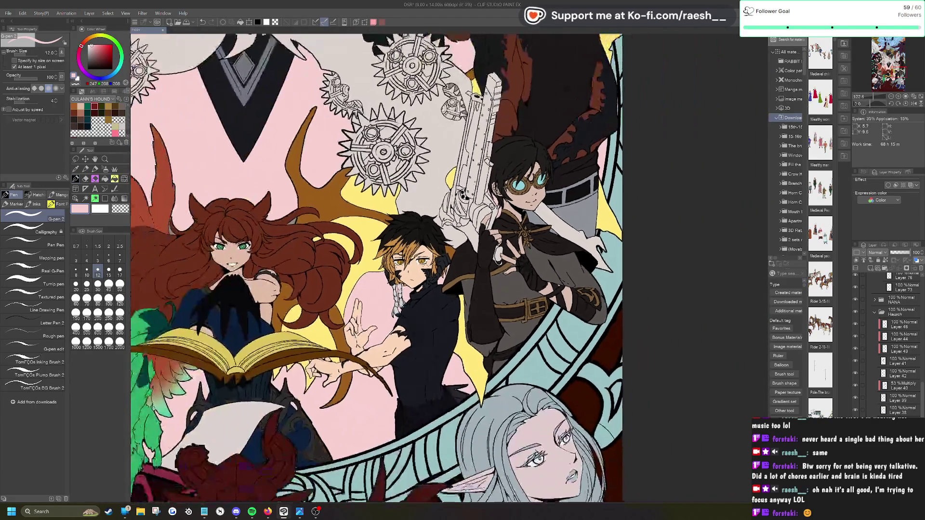
scroll(549, 294, down, 2)
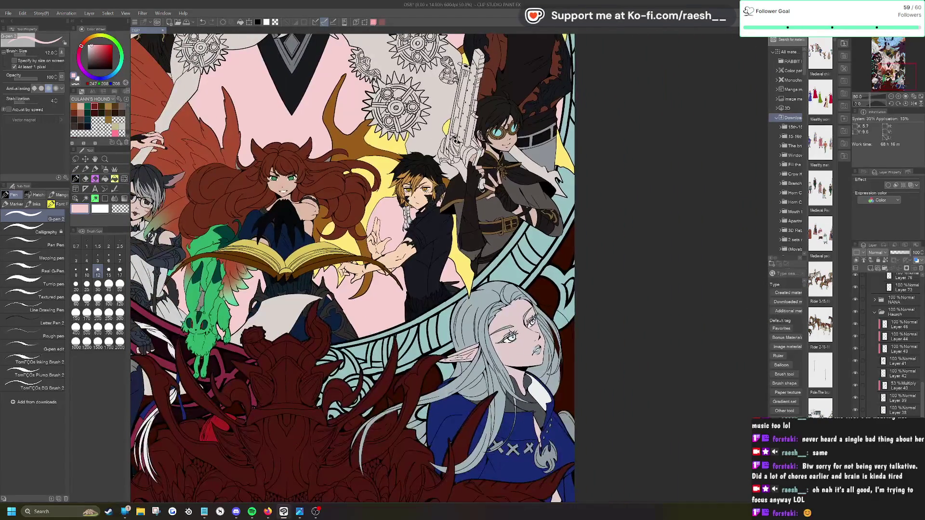
scroll(549, 294, down, 2)
scroll(329, 268, down, 4)
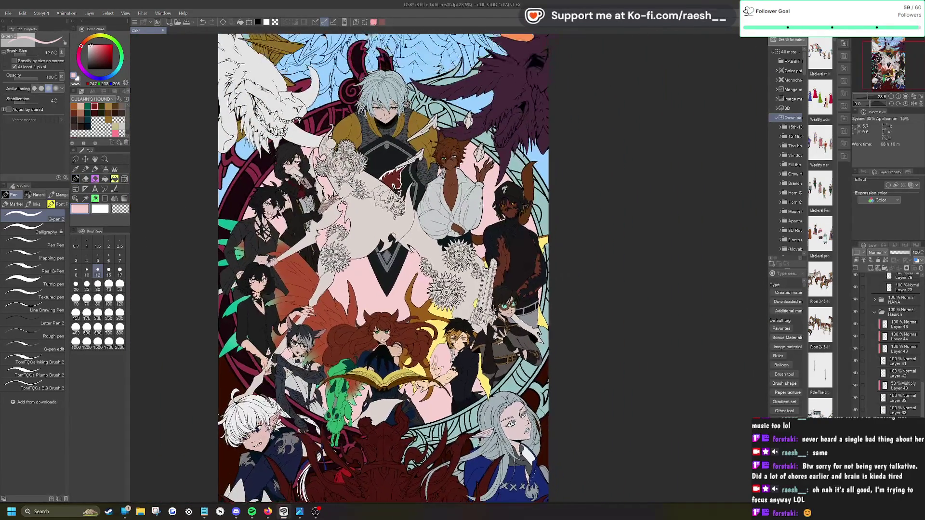
scroll(529, 289, down, 2)
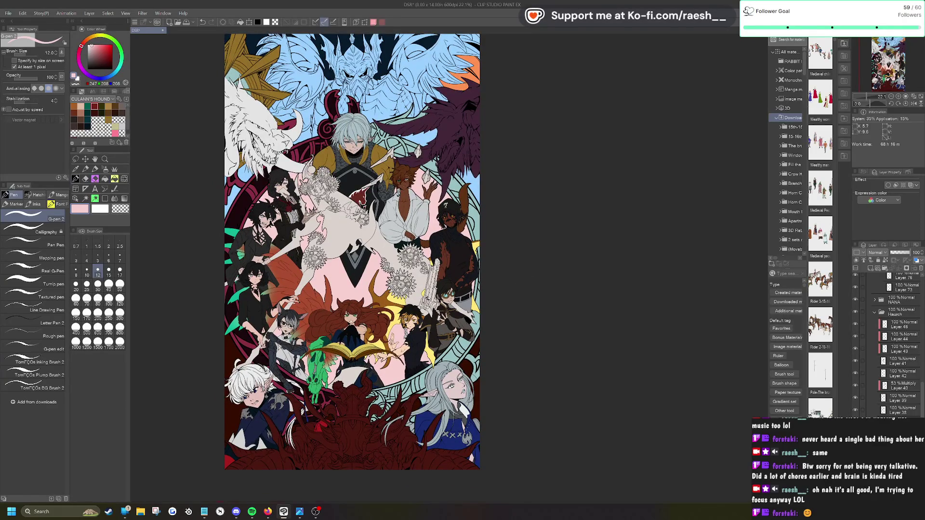
scroll(275, 147, up, 5)
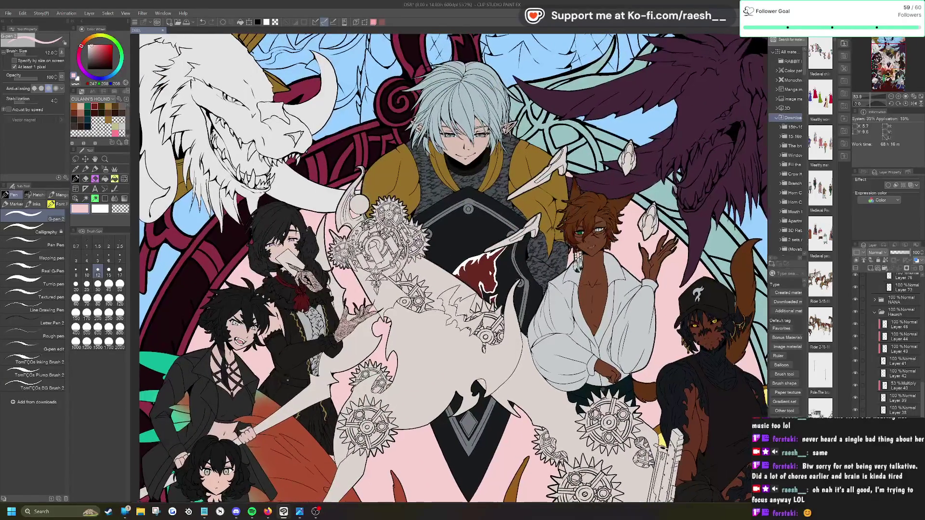
scroll(241, 140, up, 3)
scroll(241, 140, down, 3)
scroll(240, 140, up, 1)
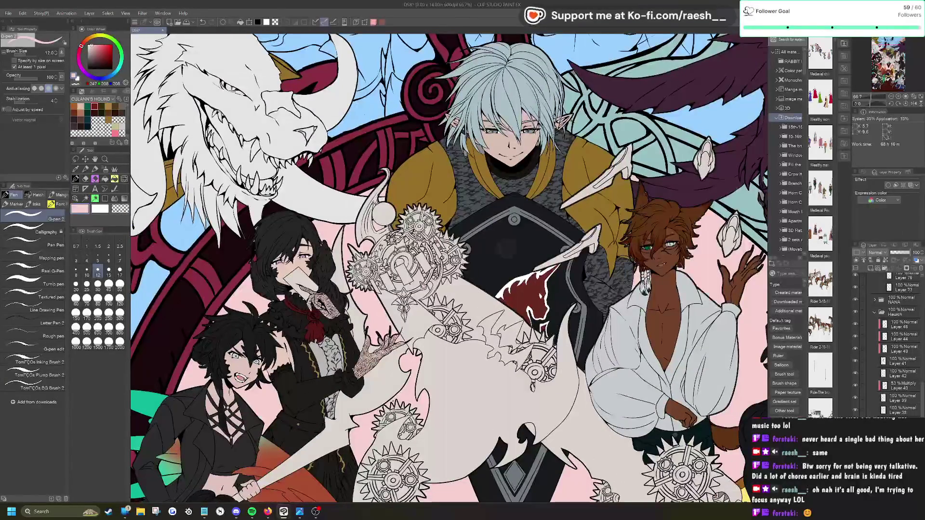
scroll(306, 176, down, 4)
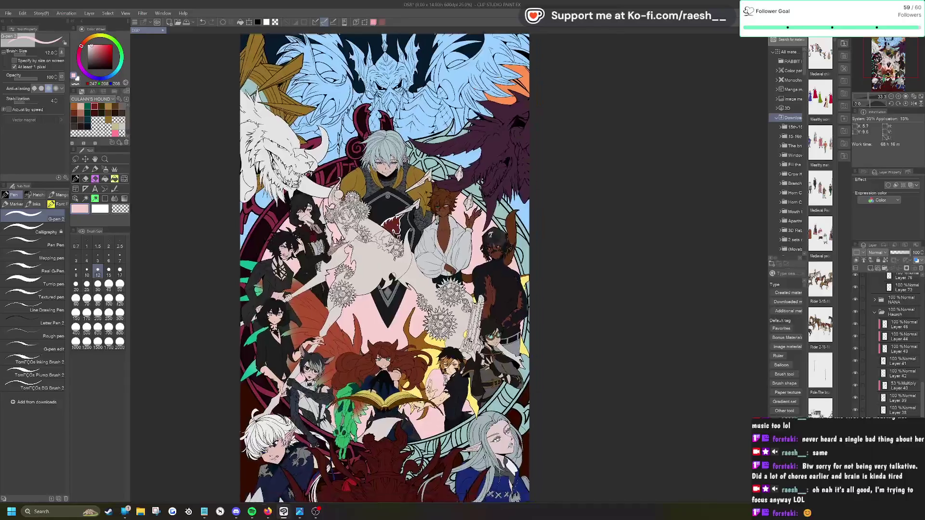
scroll(441, 159, up, 4)
click(75, 198)
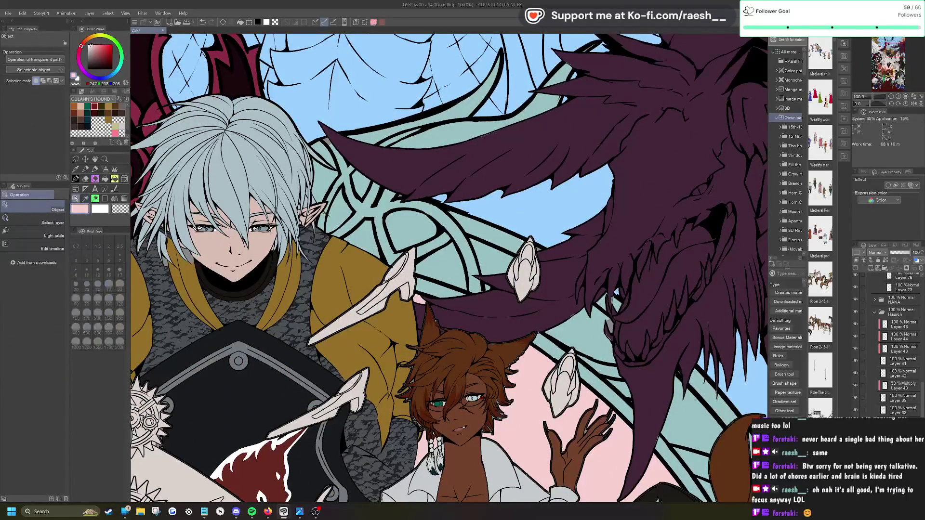
click(75, 168)
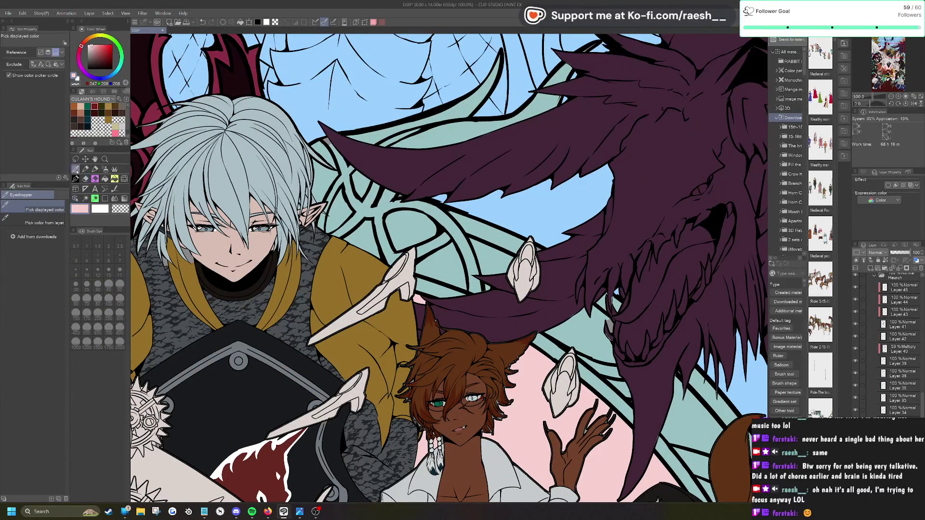
click(328, 149)
click(76, 179)
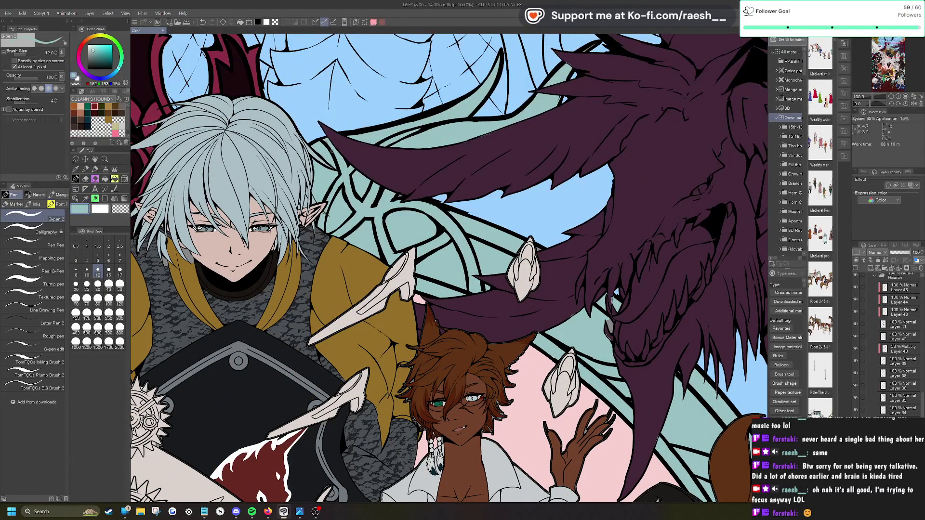
click(98, 304)
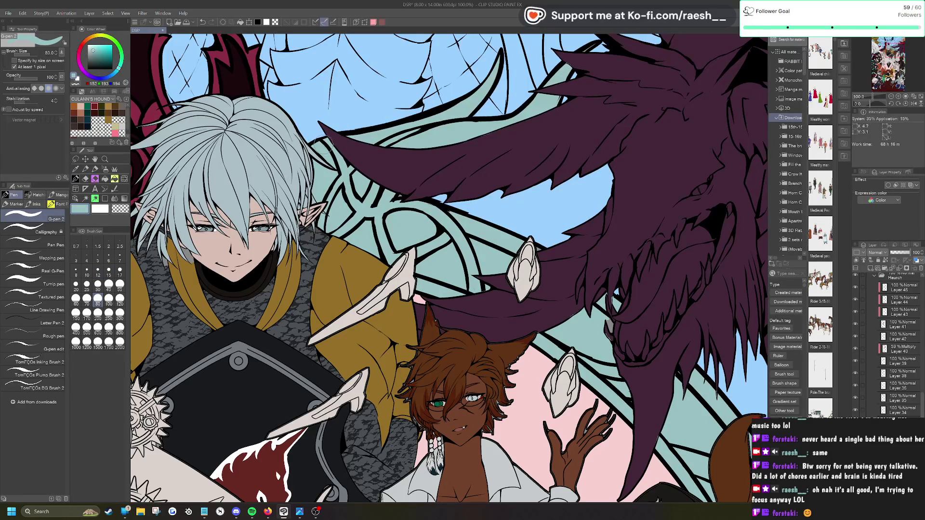
scroll(468, 201, down, 2)
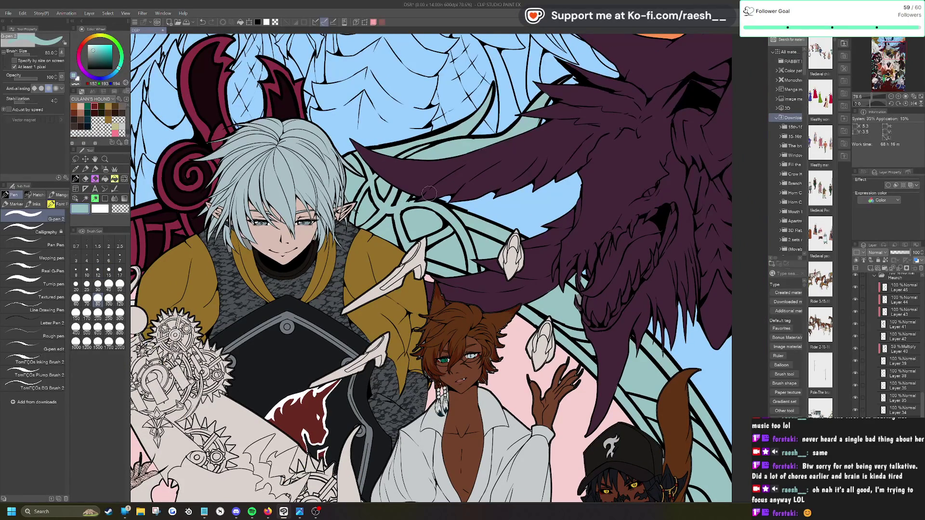
scroll(429, 194, down, 1)
scroll(429, 193, down, 2)
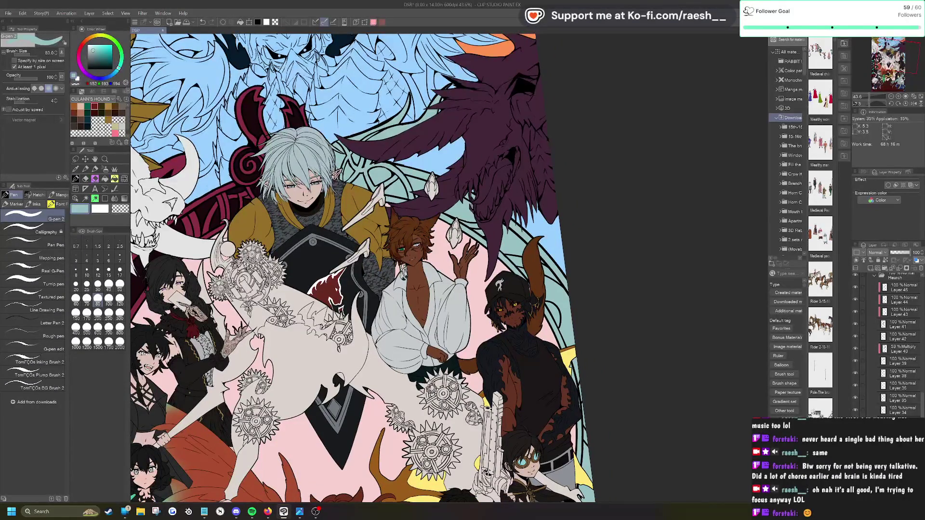
scroll(458, 36, up, 4)
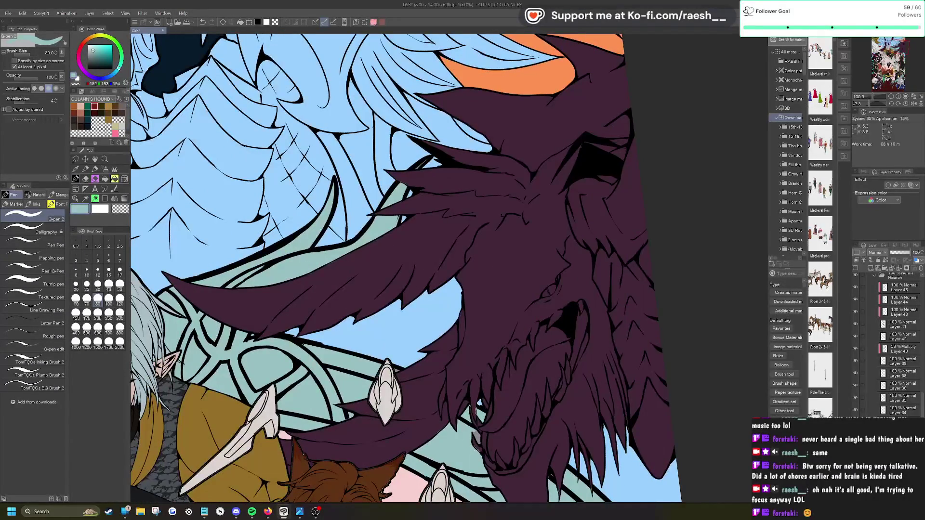
click(97, 270)
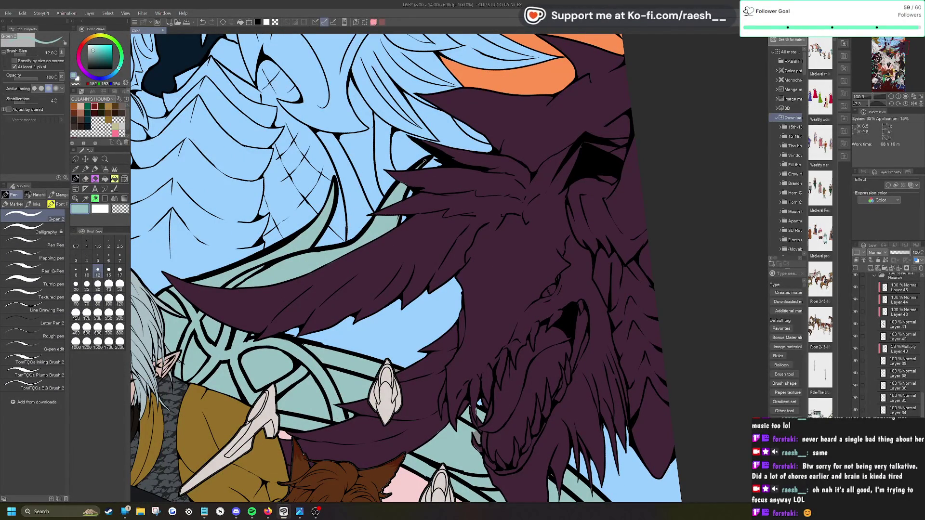
scroll(424, 161, down, 3)
scroll(425, 160, down, 1)
key(ctrl+0)
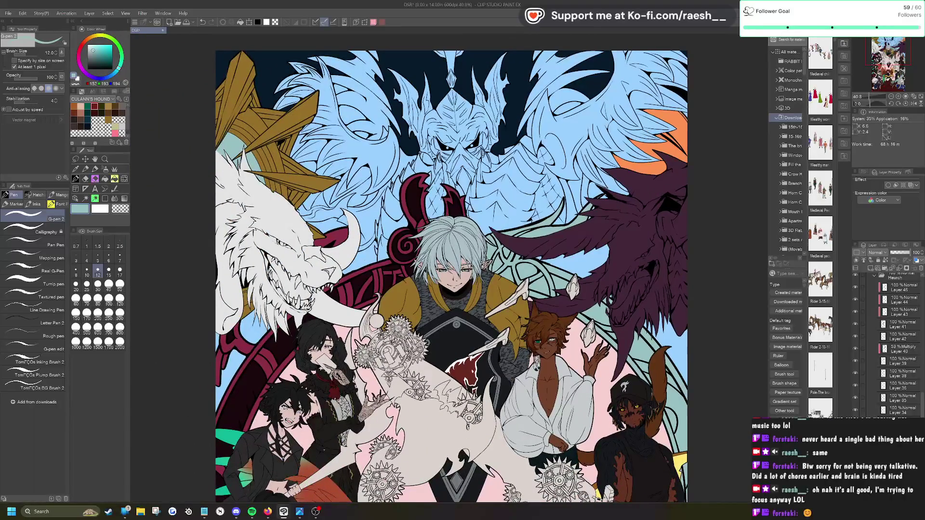
scroll(393, 114, down, 1)
scroll(394, 114, down, 1)
scroll(430, 288, down, 2)
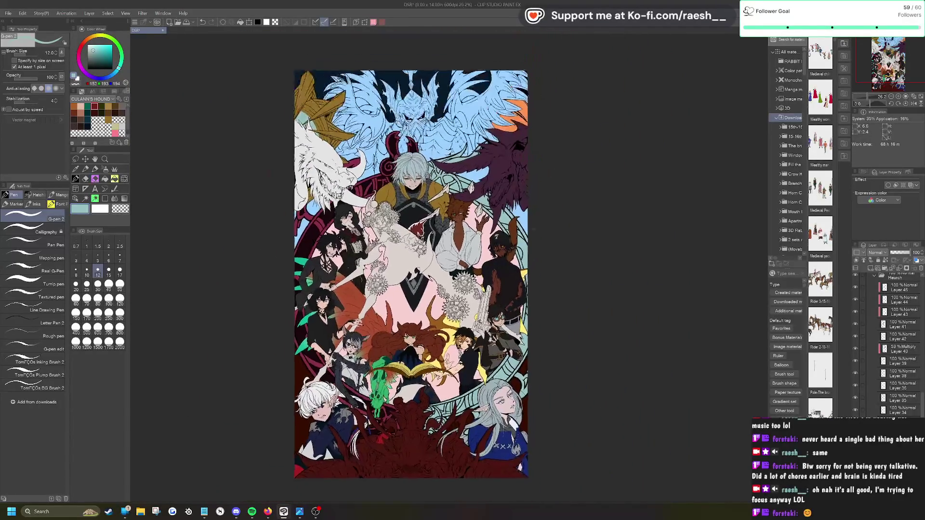
scroll(525, 475, up, 1)
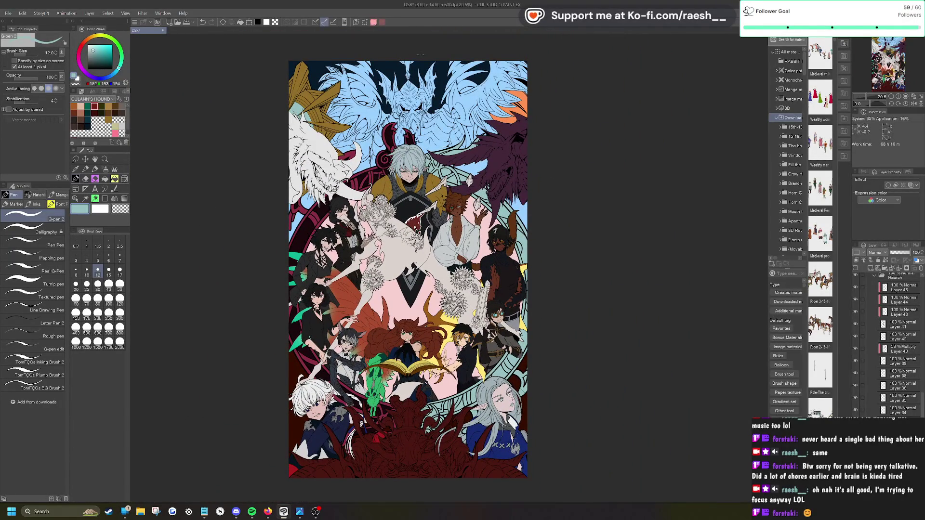
scroll(389, 394, up, 8)
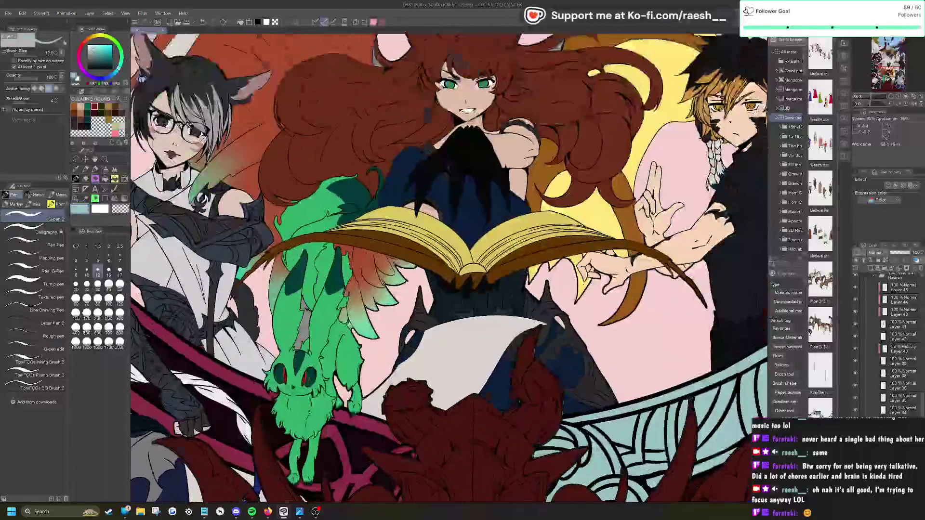
Step: Select the grey gap on the green creature's leg, sample the pink background, fill it, and deselect
key(w)
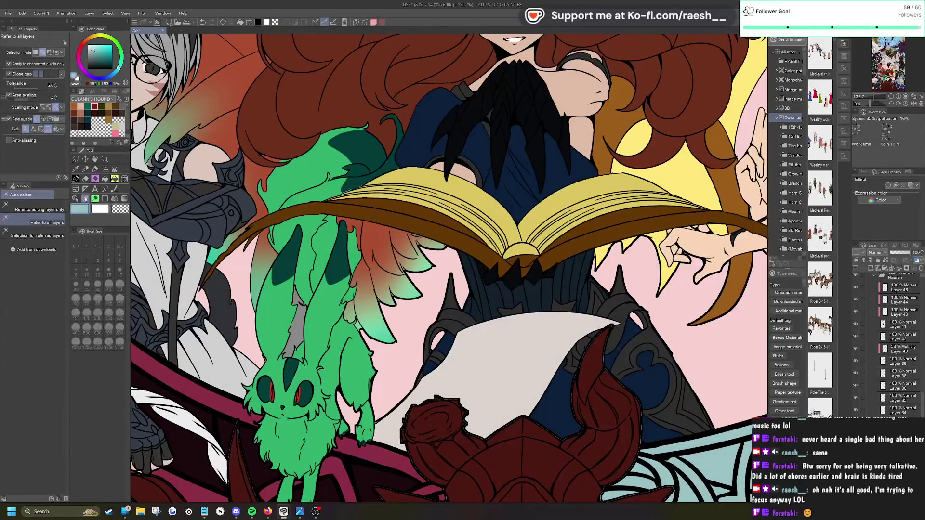
click(296, 328)
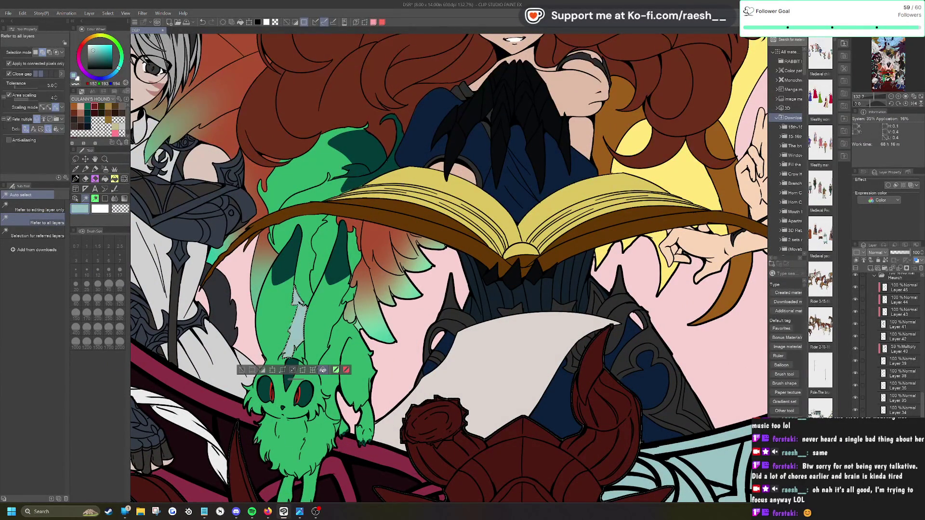
click(75, 169)
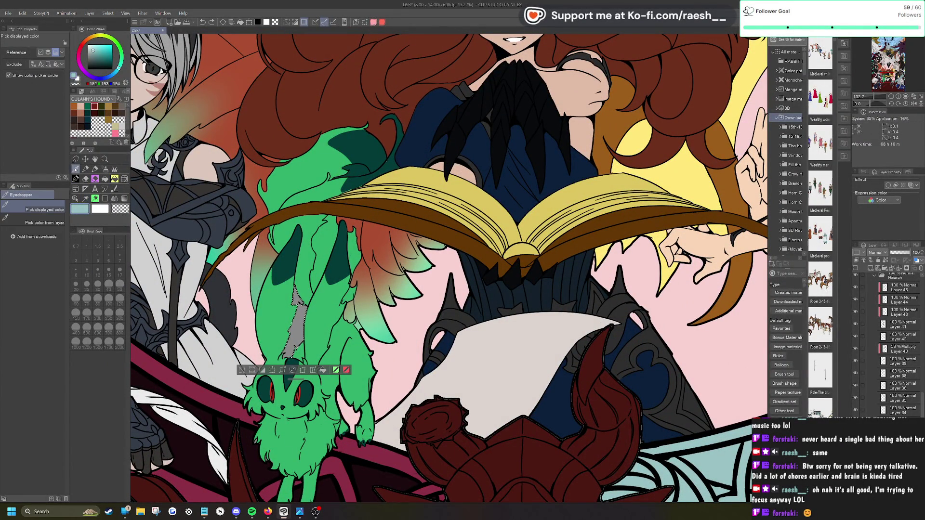
click(251, 317)
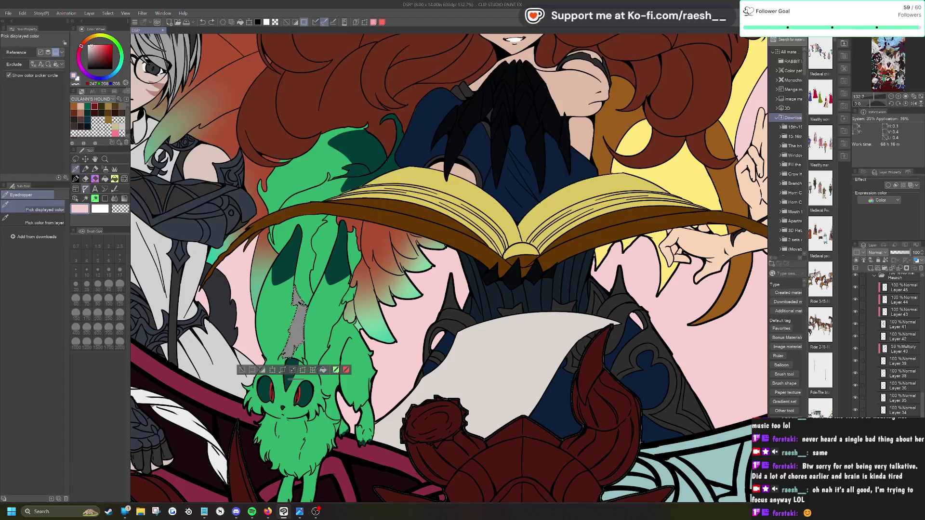
click(77, 199)
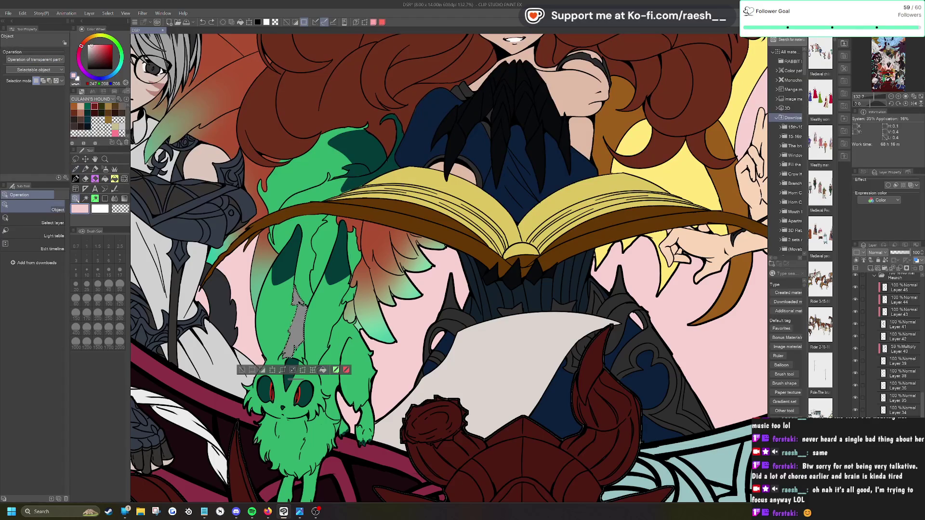
click(323, 370)
key(ctrl+d)
scroll(410, 313, down, 8)
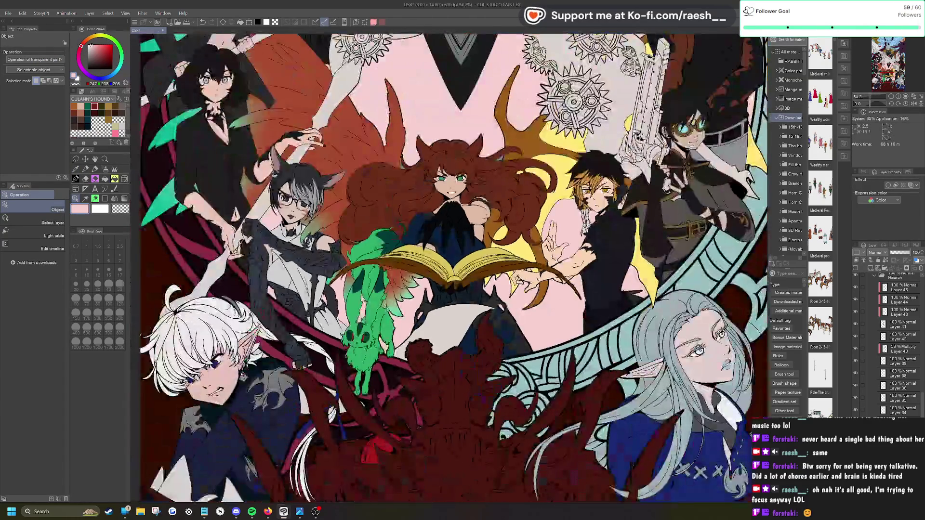
scroll(421, 253, up, 6)
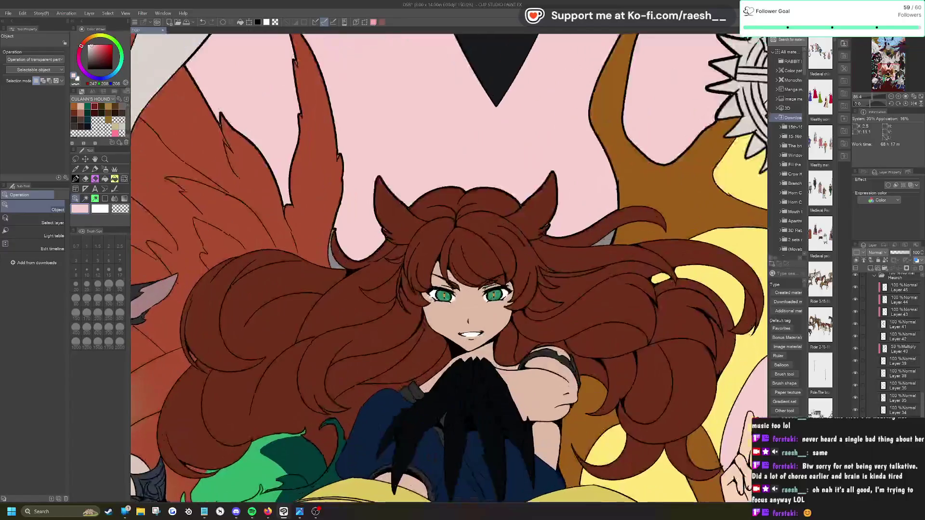
Step: Check the grey gaps beside the tail and the red-haired character's ear, deselecting each
click(85, 198)
click(337, 262)
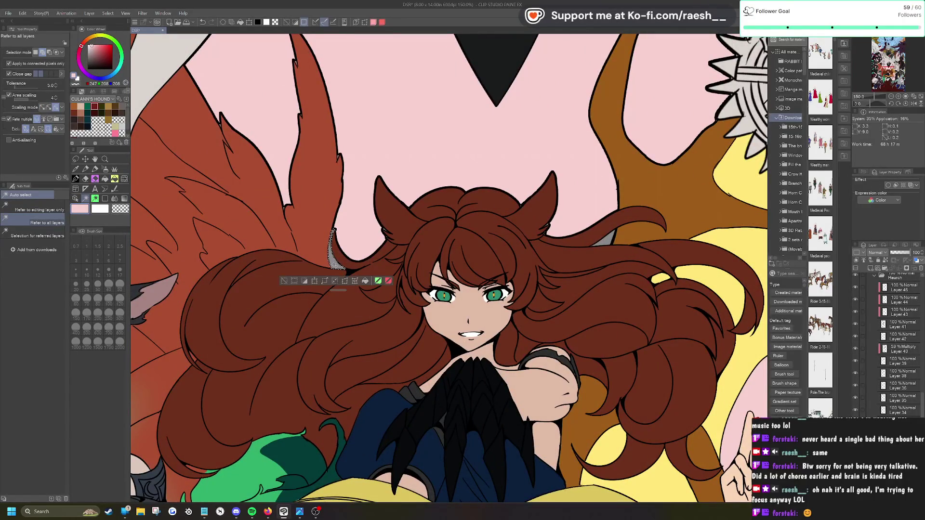
click(283, 281)
scroll(388, 243, down, 5)
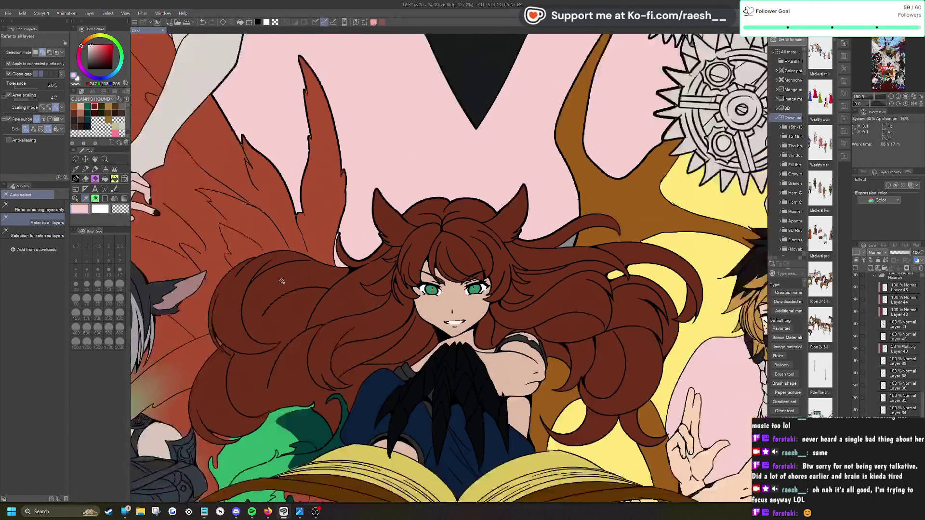
scroll(496, 249, up, 3)
click(430, 224)
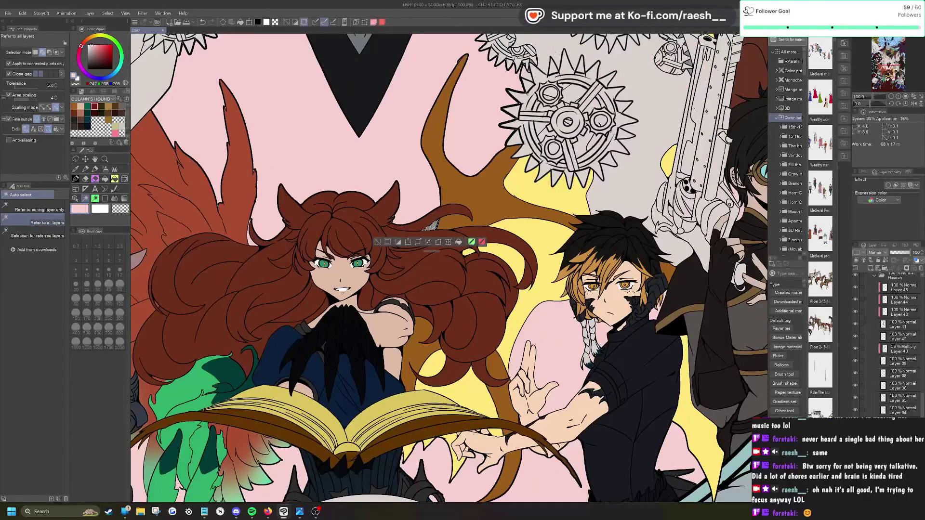
click(377, 242)
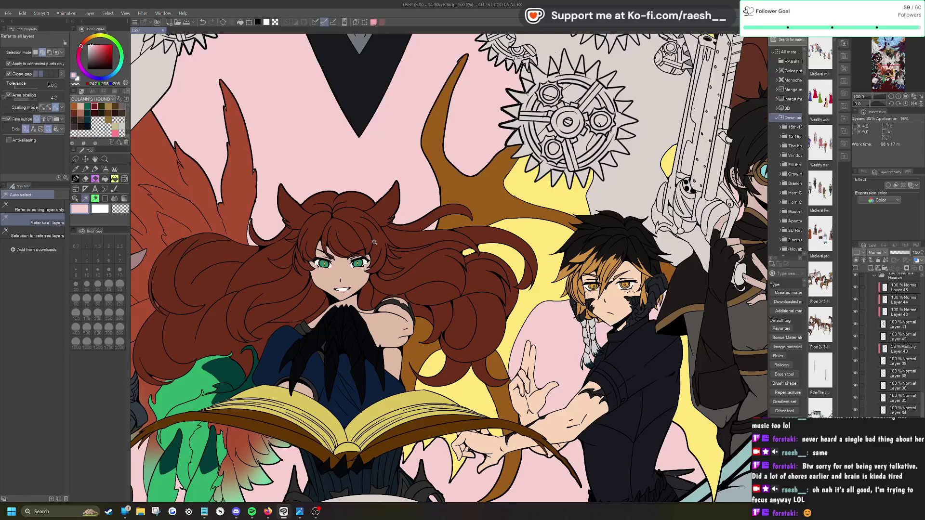
scroll(405, 213, down, 2)
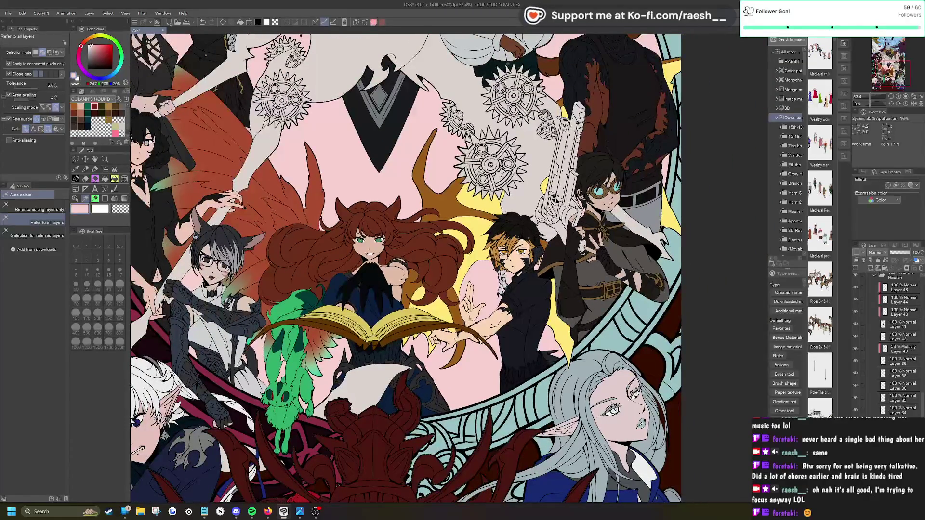
scroll(491, 234, down, 2)
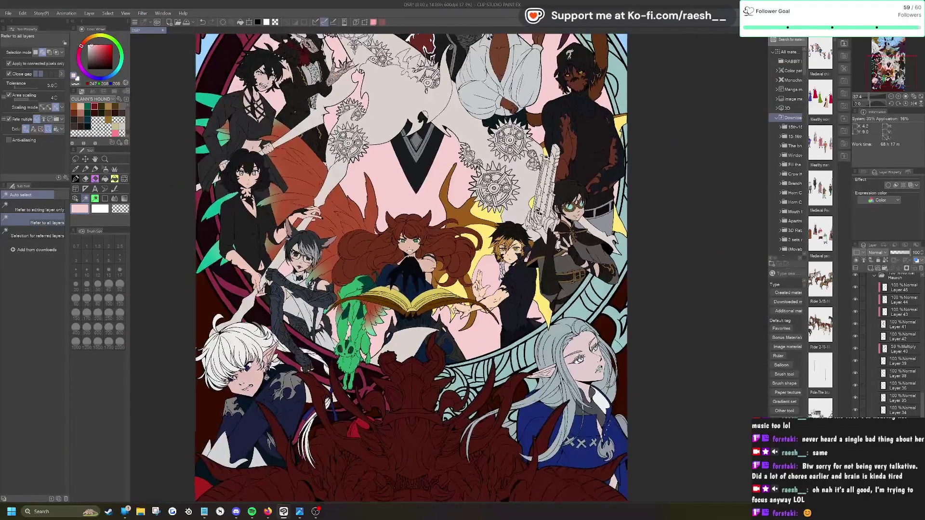
scroll(431, 246, down, 2)
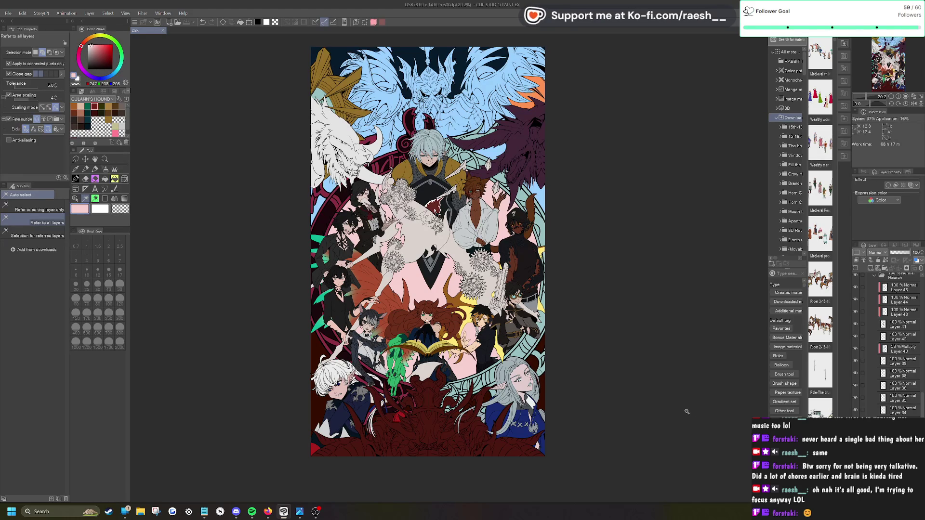
scroll(888, 344, down, 5)
click(897, 299)
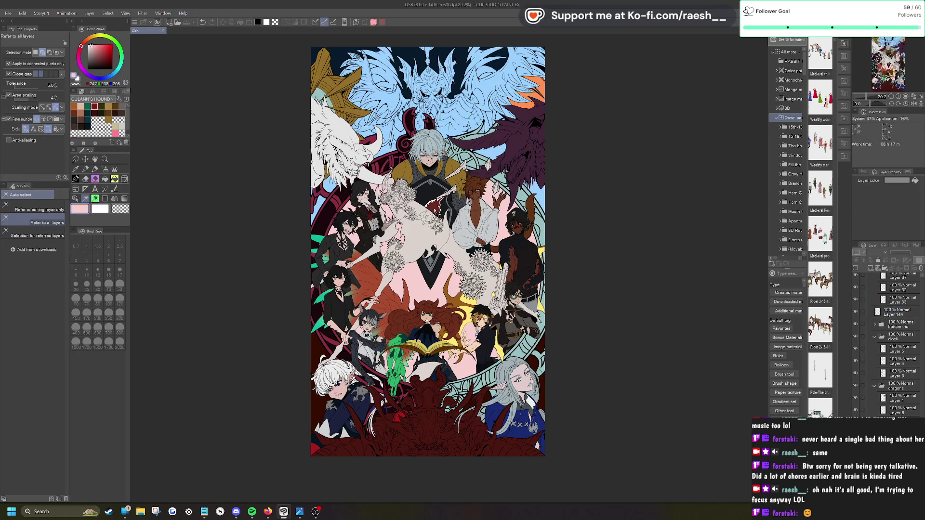
click(897, 180)
drag(622, 343, 572, 367)
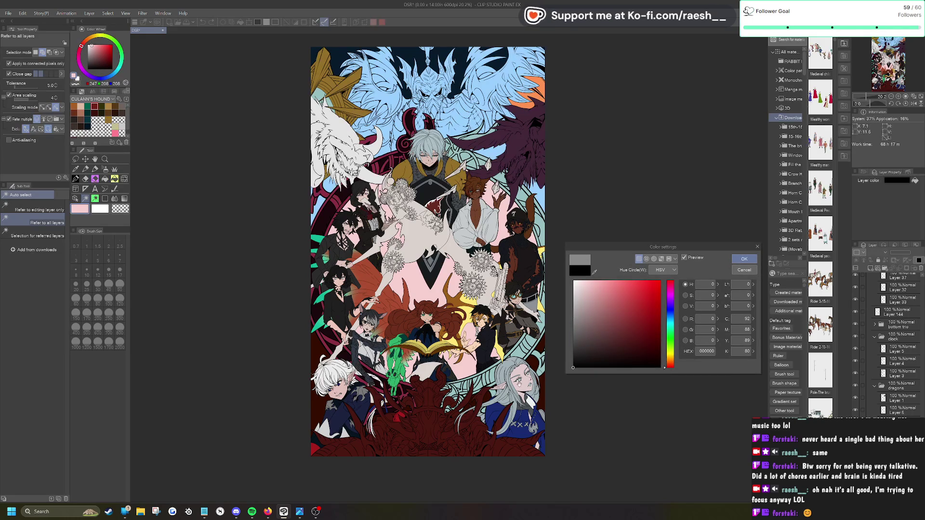
scroll(370, 393, up, 8)
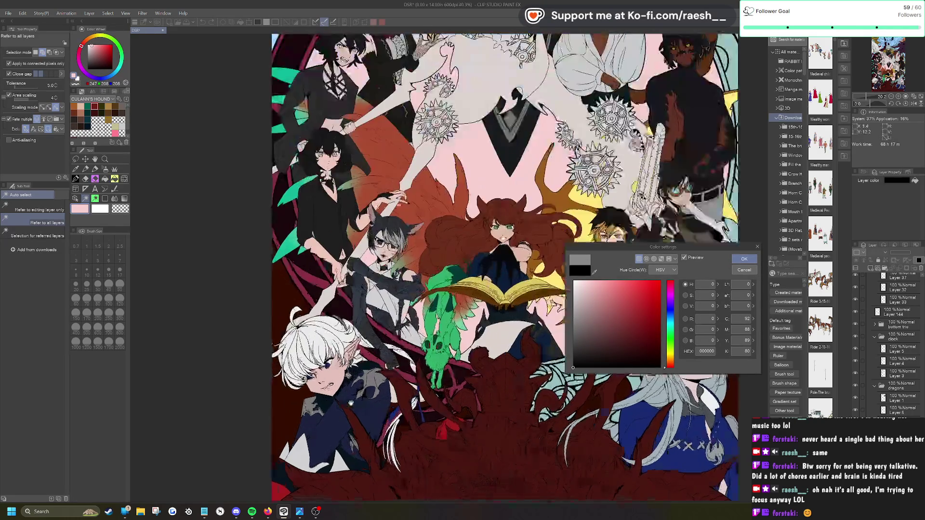
scroll(370, 393, down, 3)
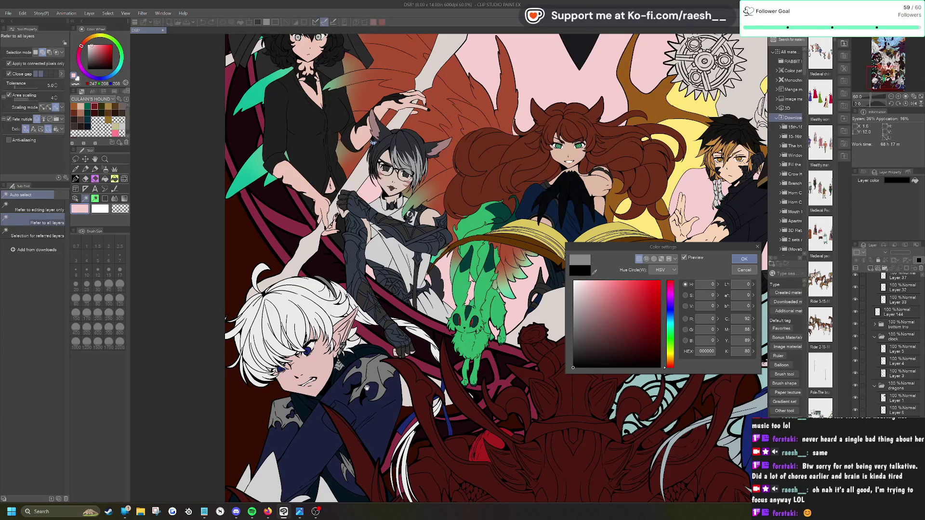
click(741, 270)
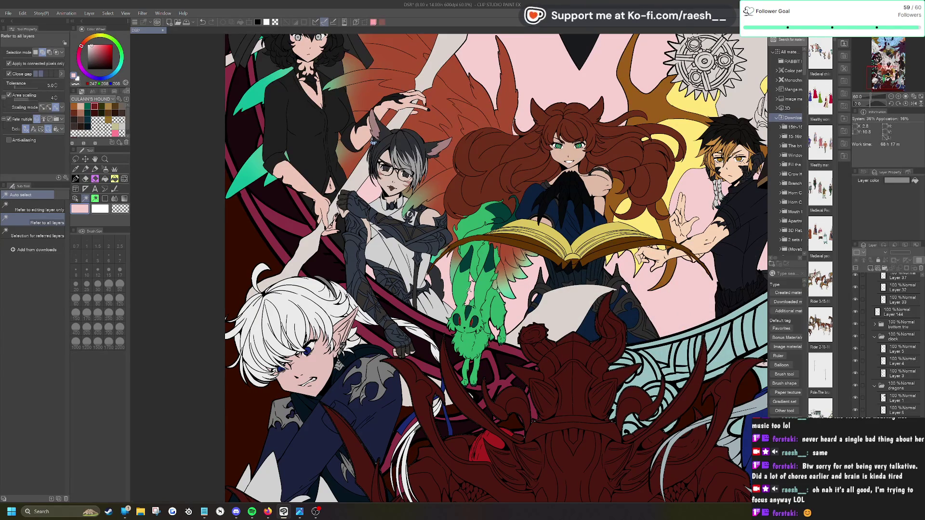
Step: Pick the white-haired character's layer, select both grey shoulder-armour pieces, then clear the selection
key(ctrl+alt+0)
scroll(469, 289, up, 3)
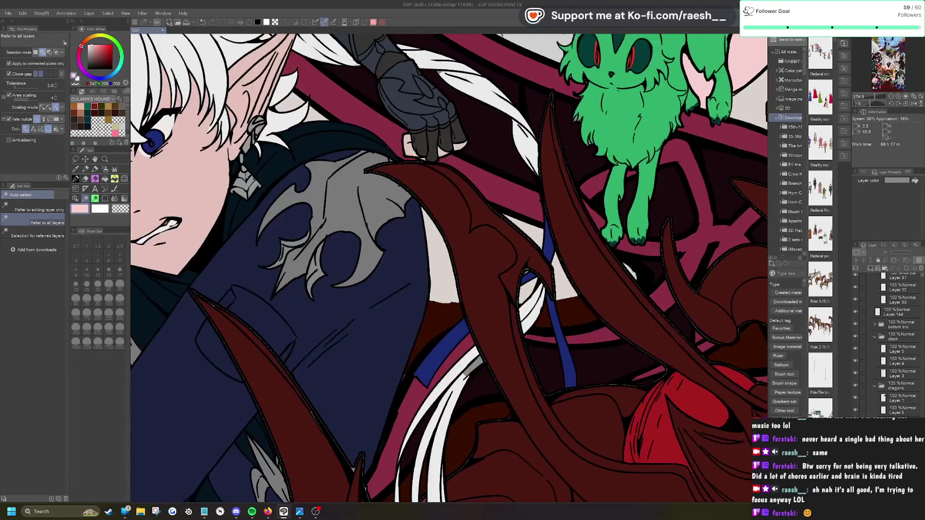
click(75, 198)
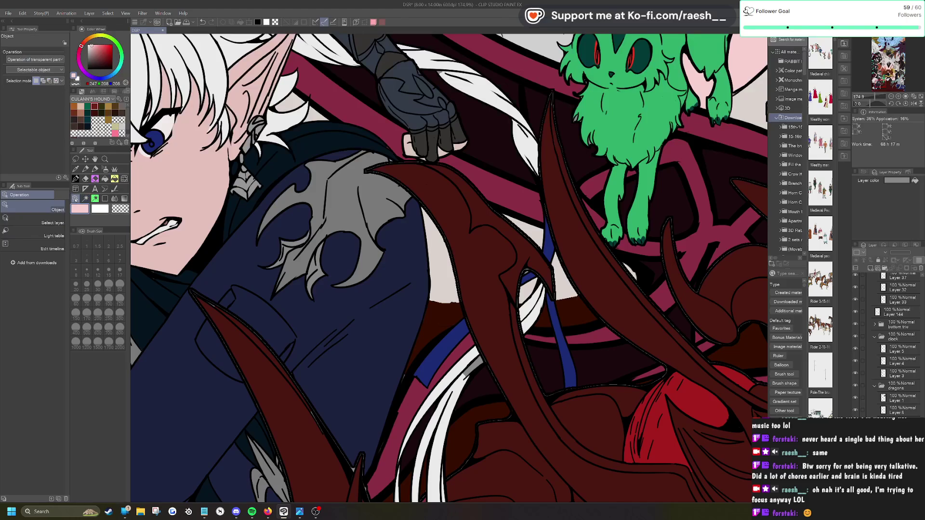
click(287, 268)
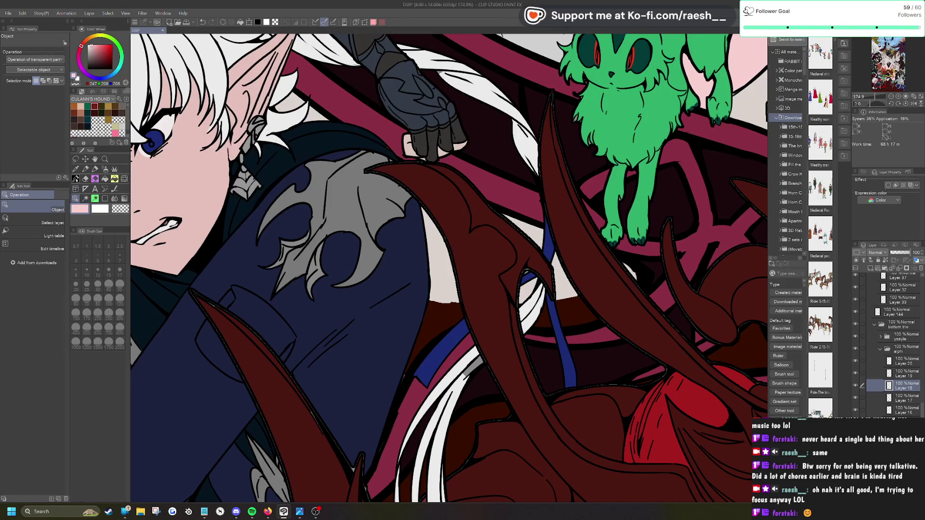
key(i)
click(296, 269)
click(86, 198)
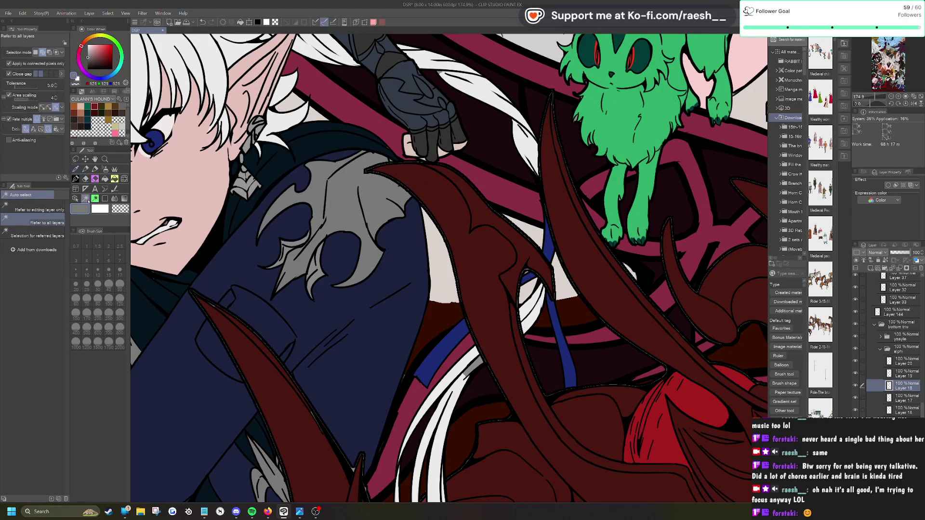
click(287, 251)
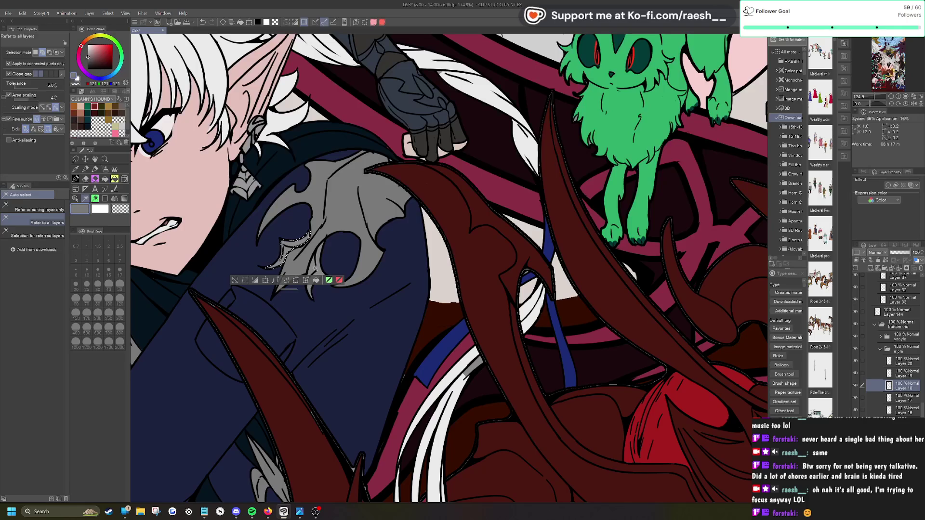
shift+click(320, 268)
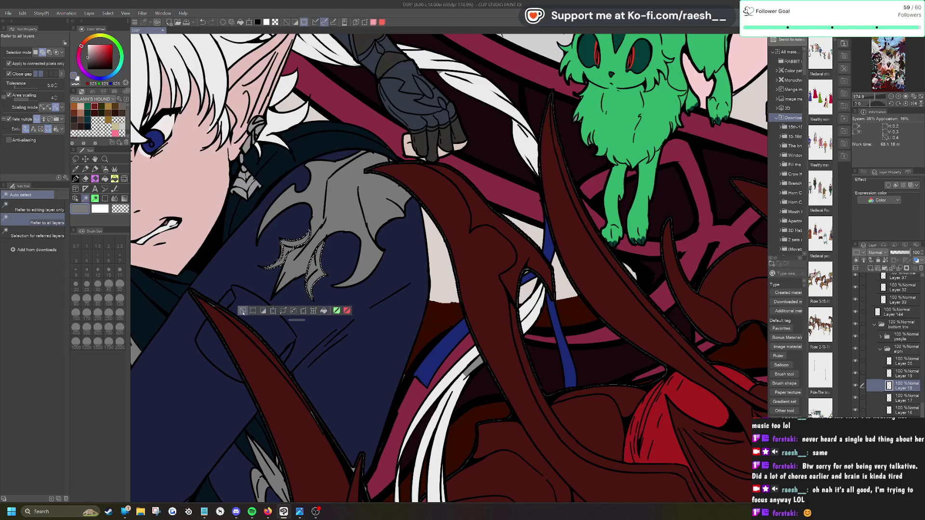
key(ctrl+d)
Step: Eyedrop the white claw's light colour and paint it over the grey patch with the G-pen 2
key(p)
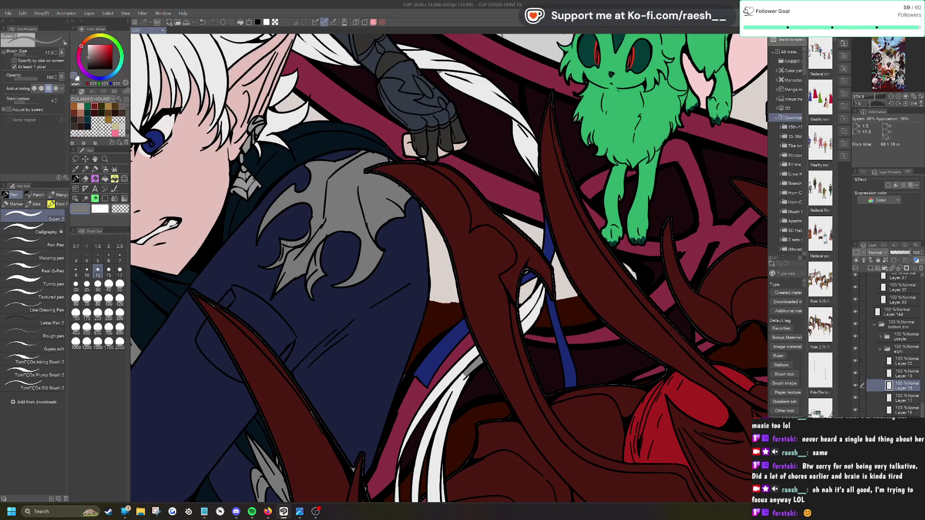
scroll(291, 244, down, 2)
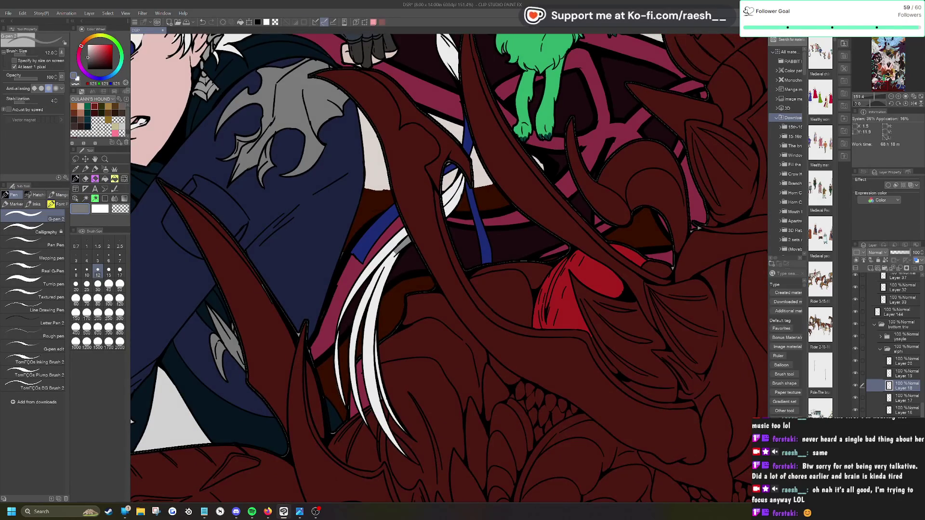
scroll(482, 169, up, 2)
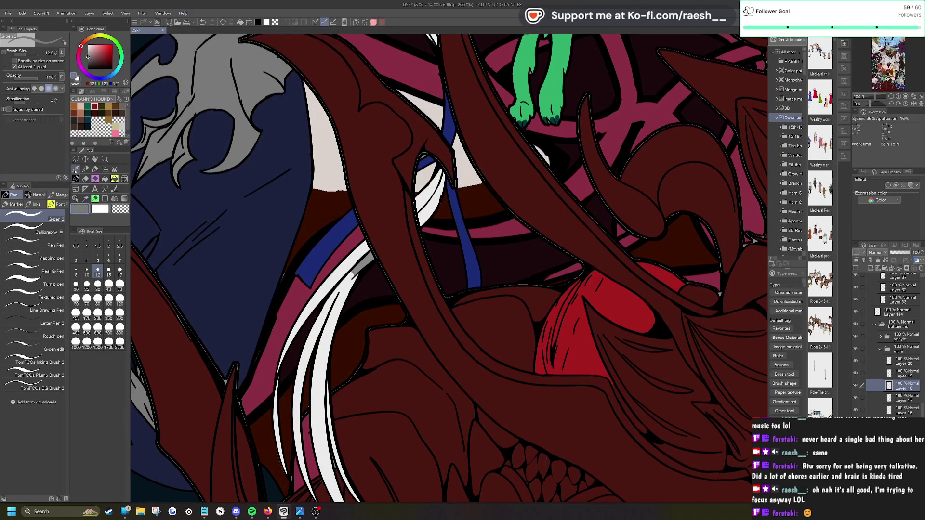
click(75, 170)
click(335, 277)
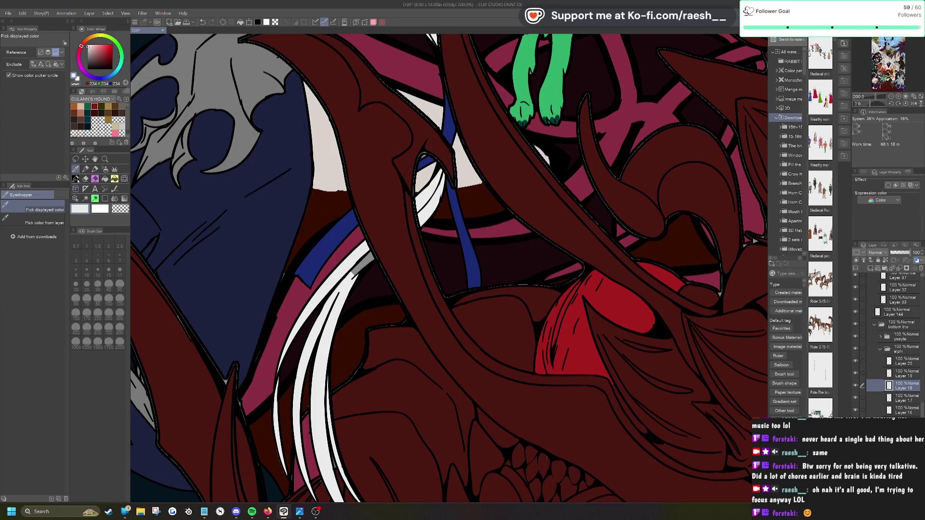
click(76, 179)
mouse_move(370, 255)
mouse_down()
mouse_move(359, 269)
mouse_move(370, 256)
mouse_up()
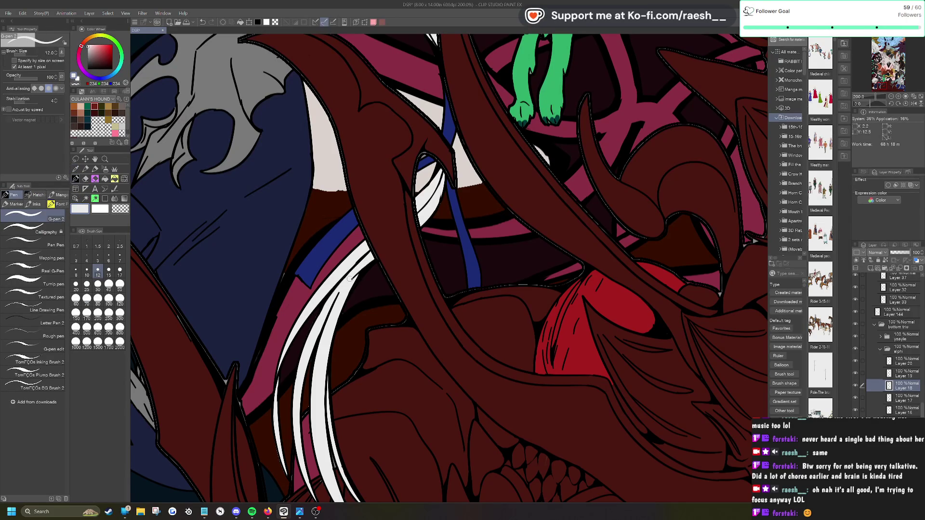
scroll(350, 278, down, 5)
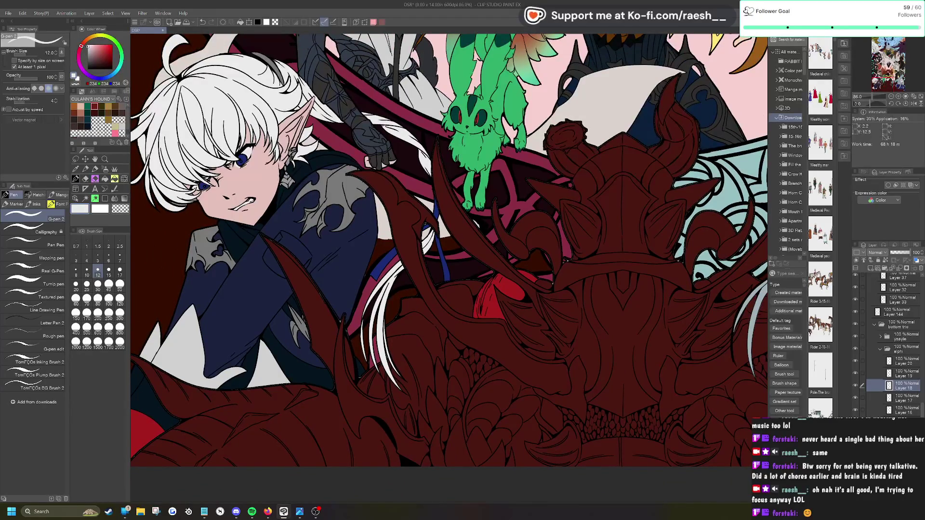
scroll(474, 235, up, 5)
scroll(258, 246, down, 2)
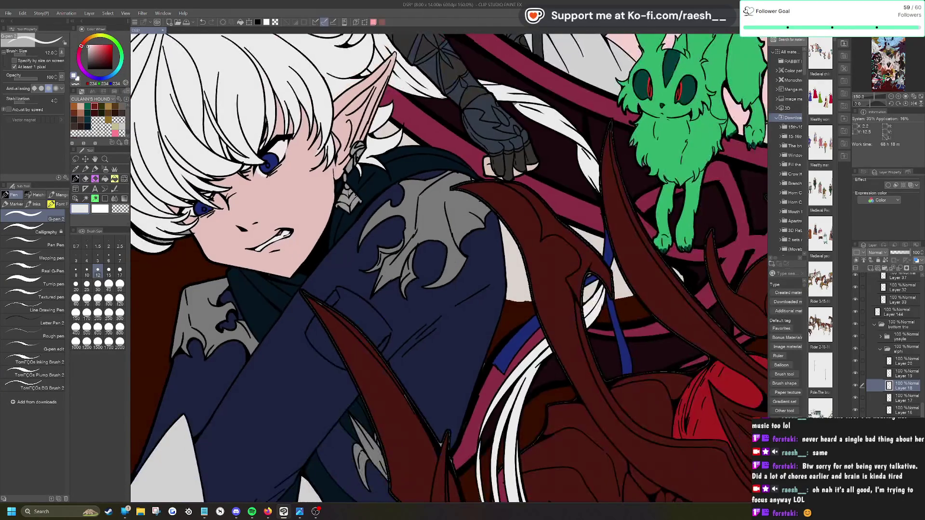
scroll(333, 261, down, 5)
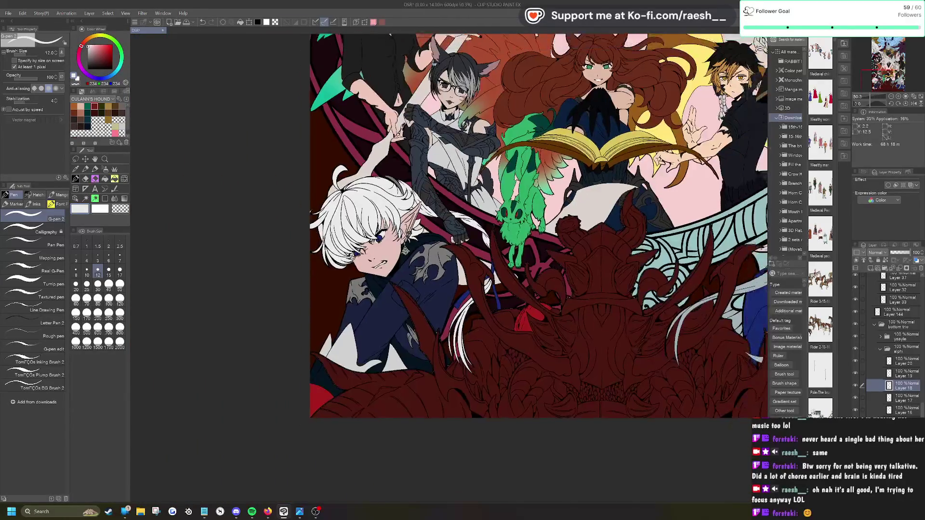
scroll(414, 198, down, 2)
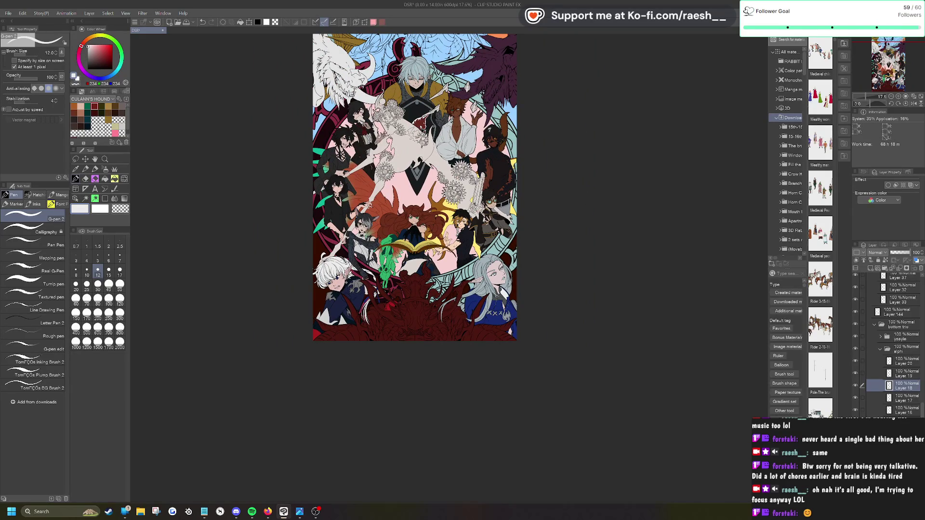
Step: Enable the layer colour tint in Layer Property and set its colour to black
scroll(888, 344, down, 3)
scroll(888, 345, down, 4)
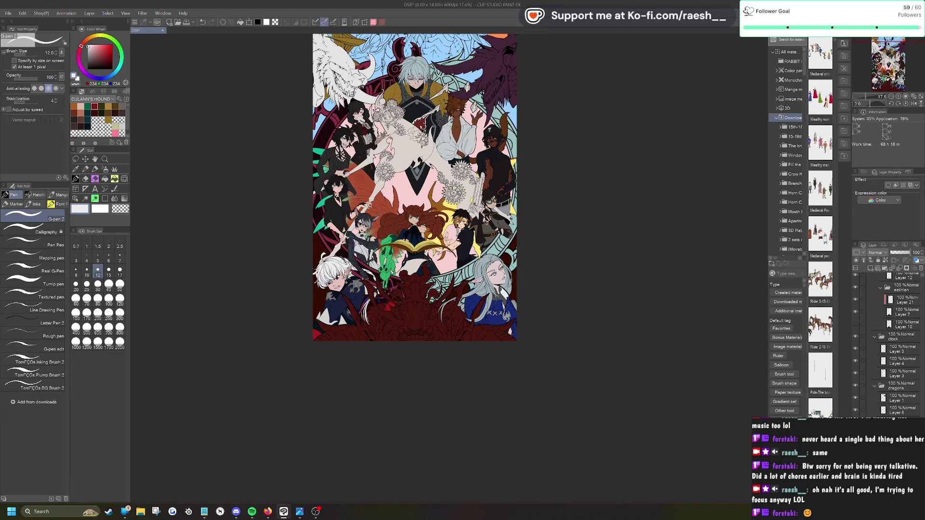
click(910, 185)
click(897, 180)
drag(607, 332, 530, 336)
scroll(448, 282, up, 3)
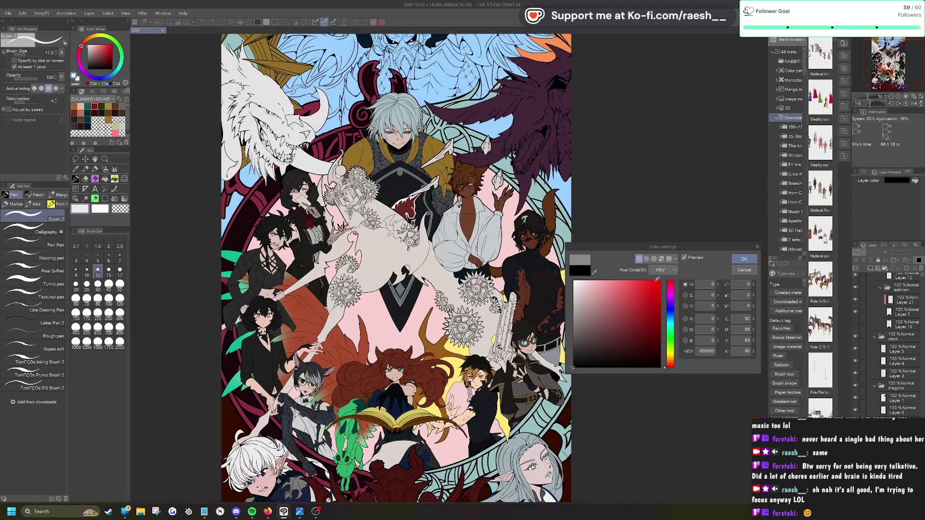
Step: Toggle the tint Preview on and off several times to compare the layer
click(684, 258)
click(684, 258)
click(684, 258)
click(684, 258)
click(683, 258)
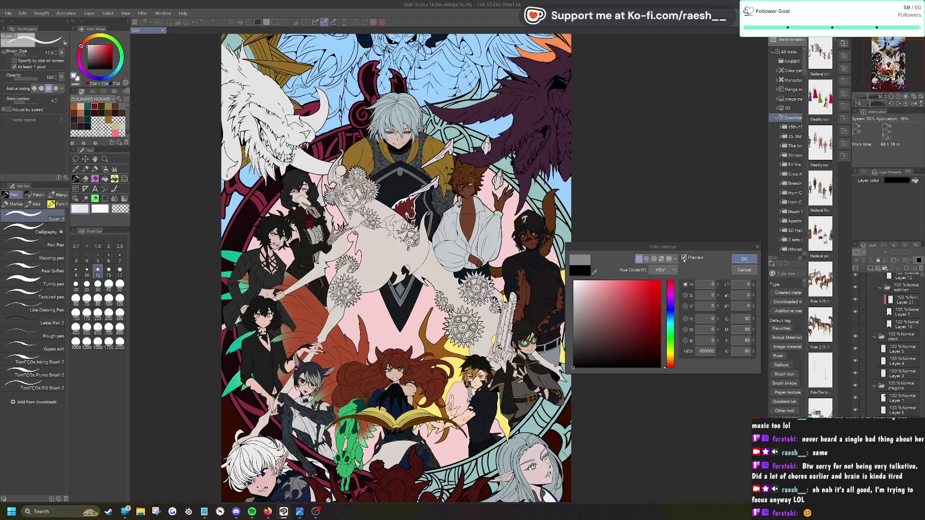
click(684, 258)
click(684, 259)
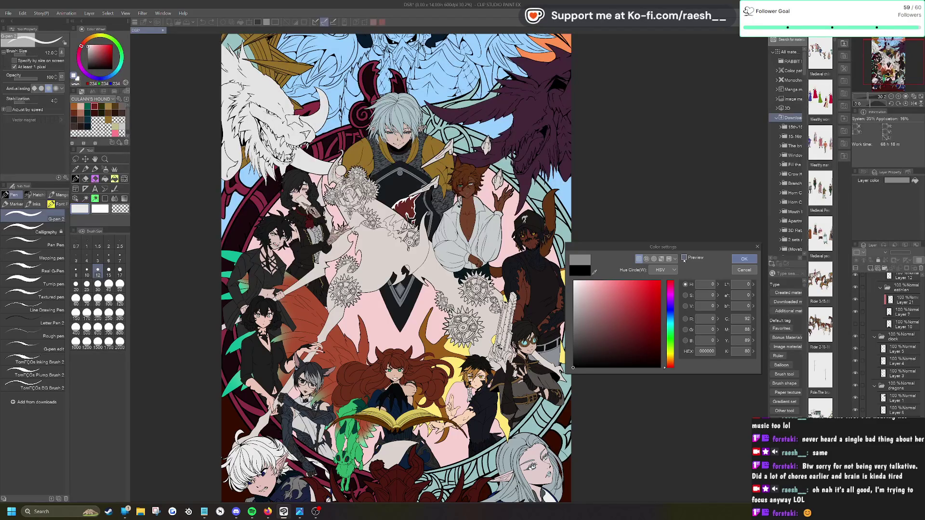
Step: Change the tint to bright green 22FF22, preview it zoomed out, and confirm with OK
drag(653, 308, 648, 280)
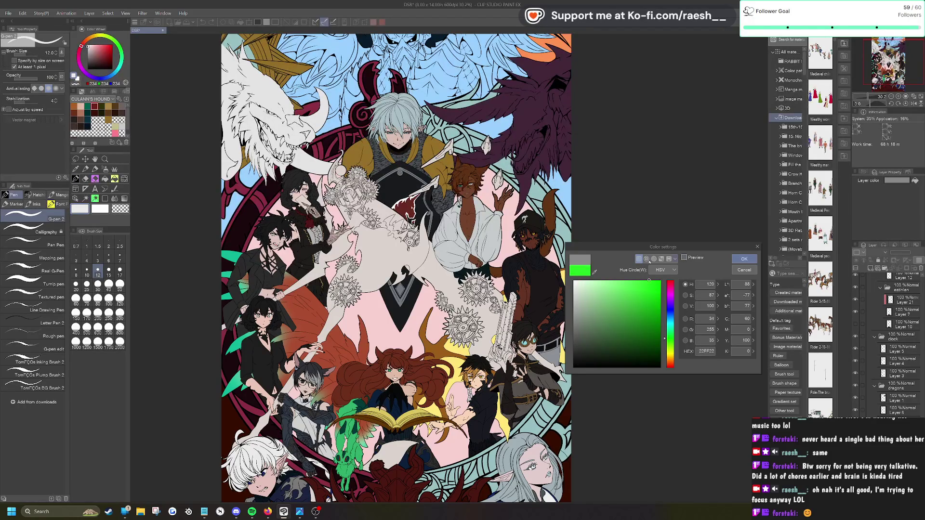
click(683, 258)
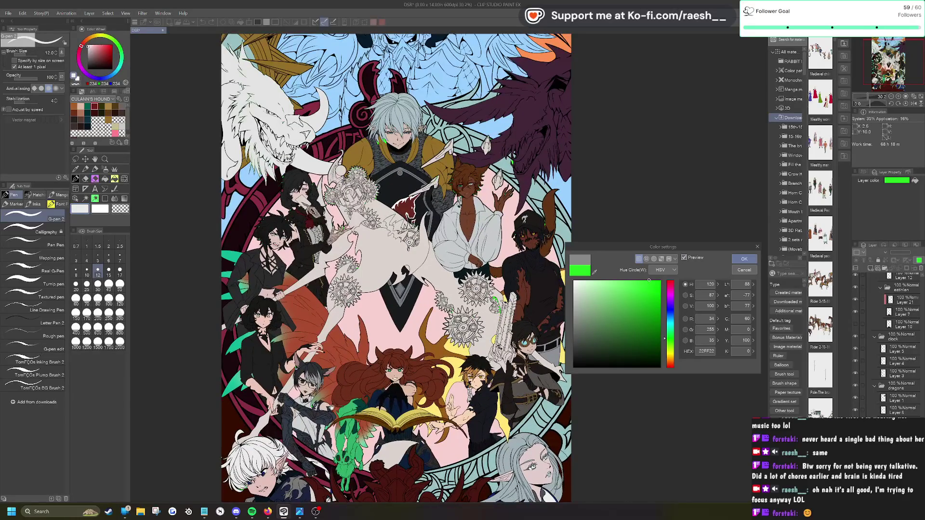
key(ctrl+minus)
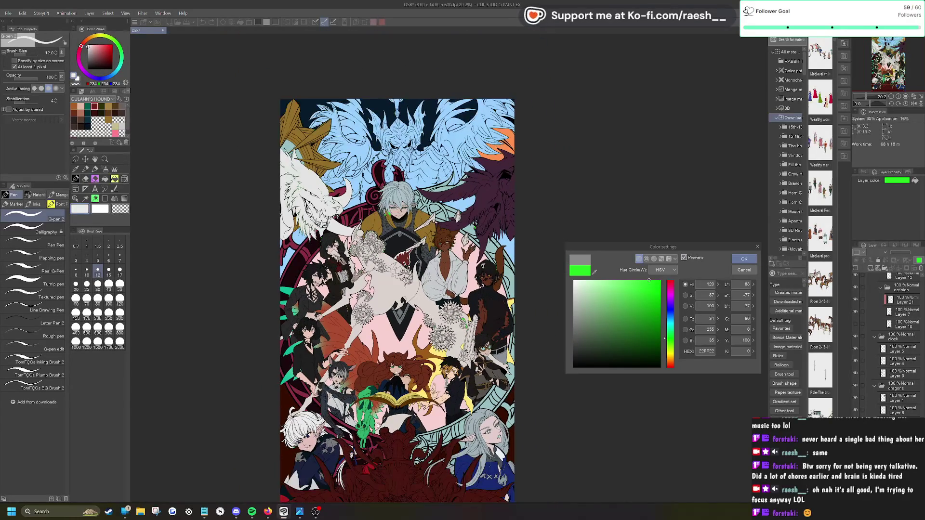
click(742, 259)
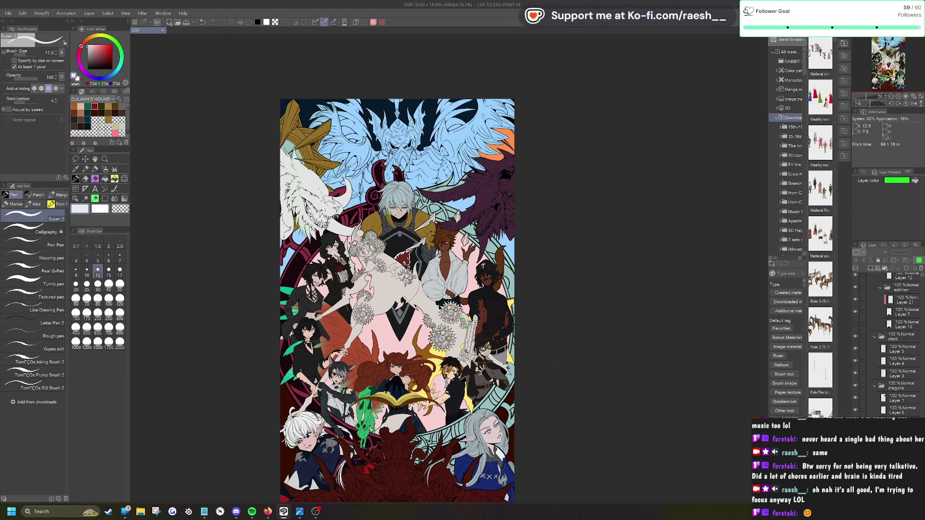
Step: On Layer 5, eyedrop the teal background and paint over the green patch by the dragon's head
scroll(482, 224, up, 10)
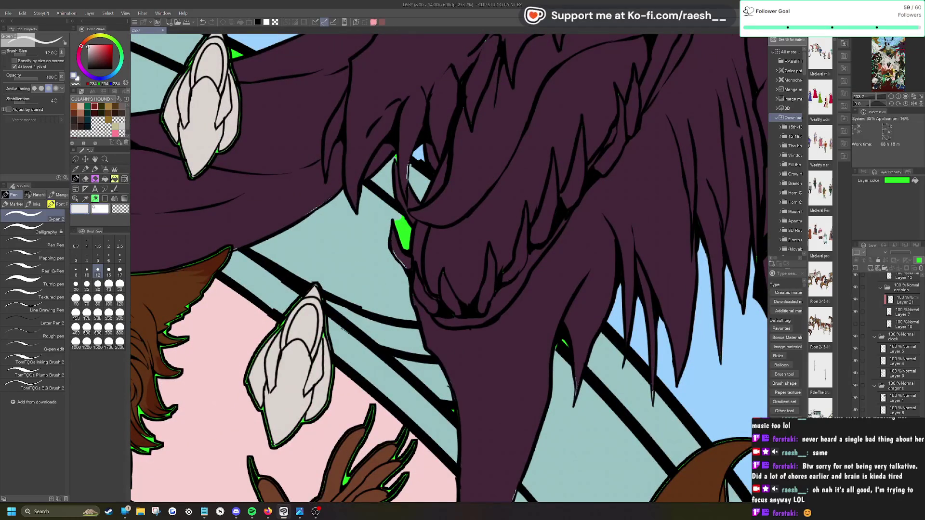
click(75, 198)
click(345, 243)
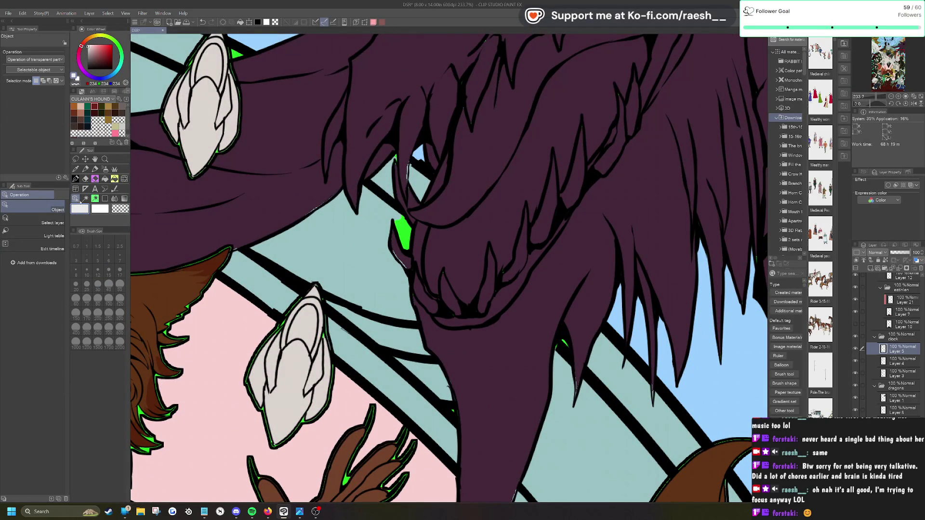
click(79, 169)
click(329, 247)
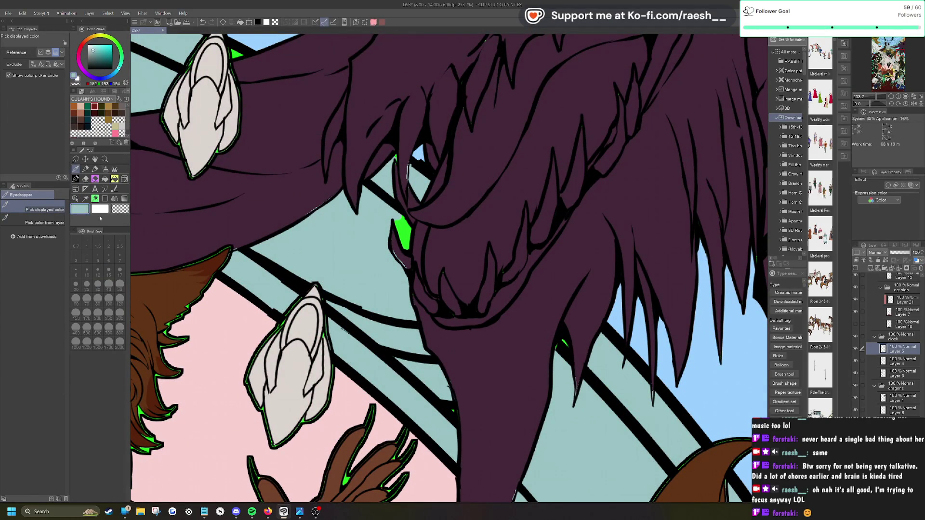
click(75, 179)
drag(396, 221, 398, 243)
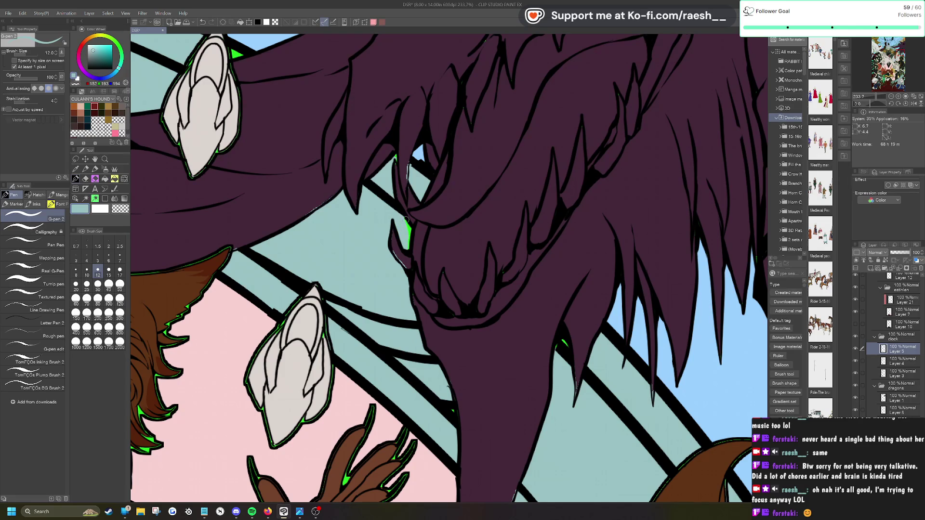
Step: Erase a faint stray mark beside the dragon with the Eraser
key(e)
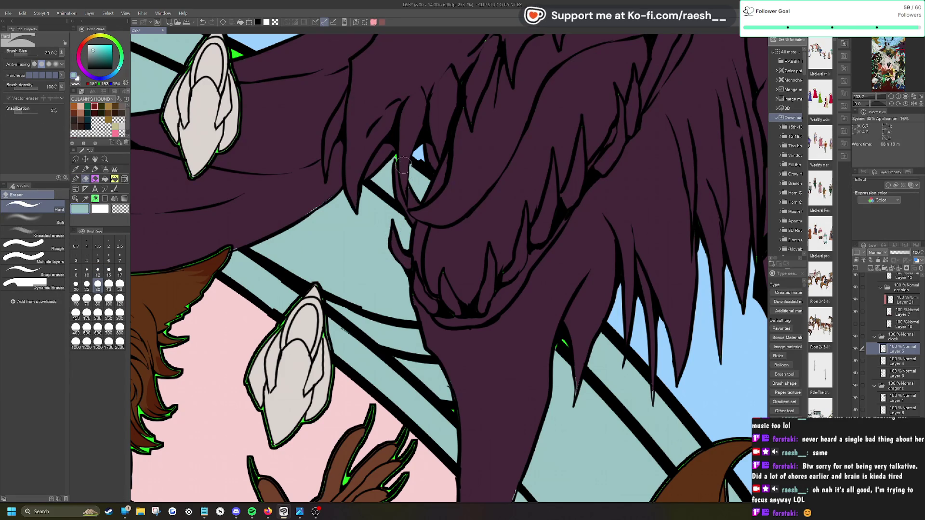
key(p)
key(e)
key(p)
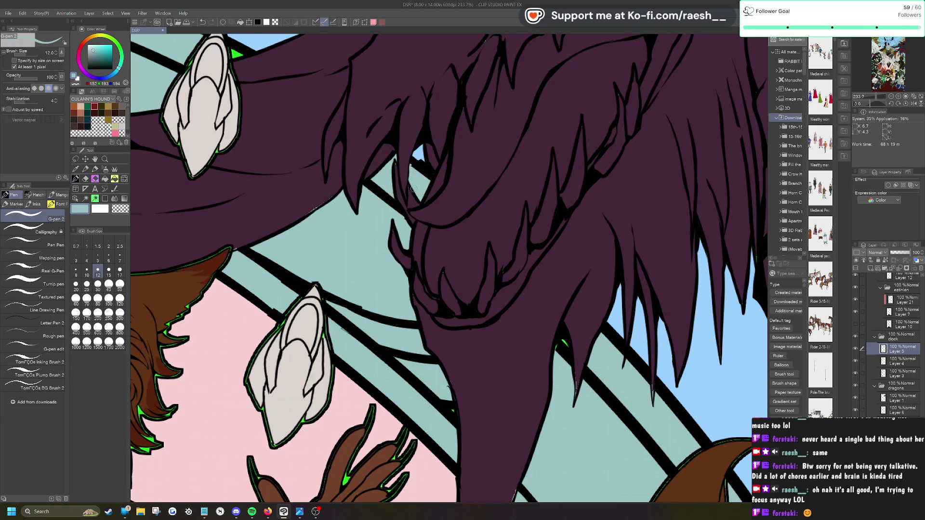
key(e)
drag(327, 210, 308, 207)
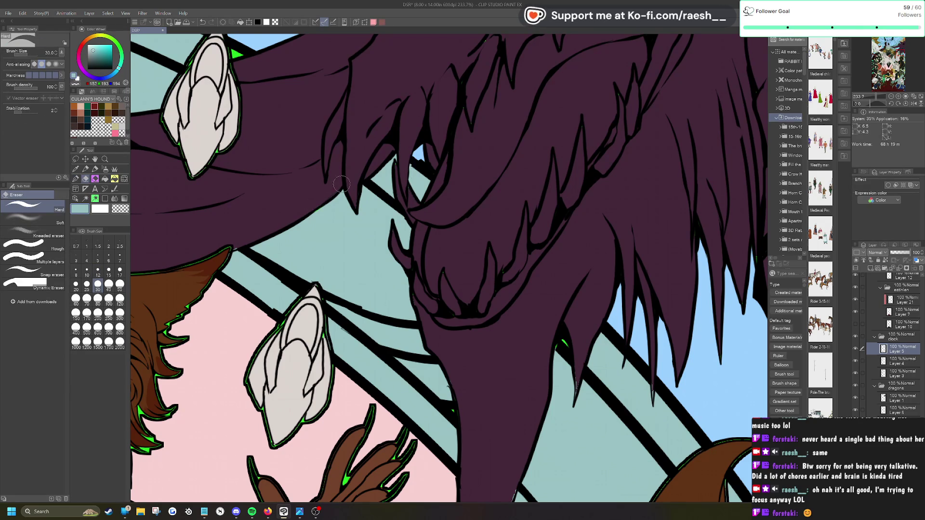
key(p)
scroll(336, 198, down, 3)
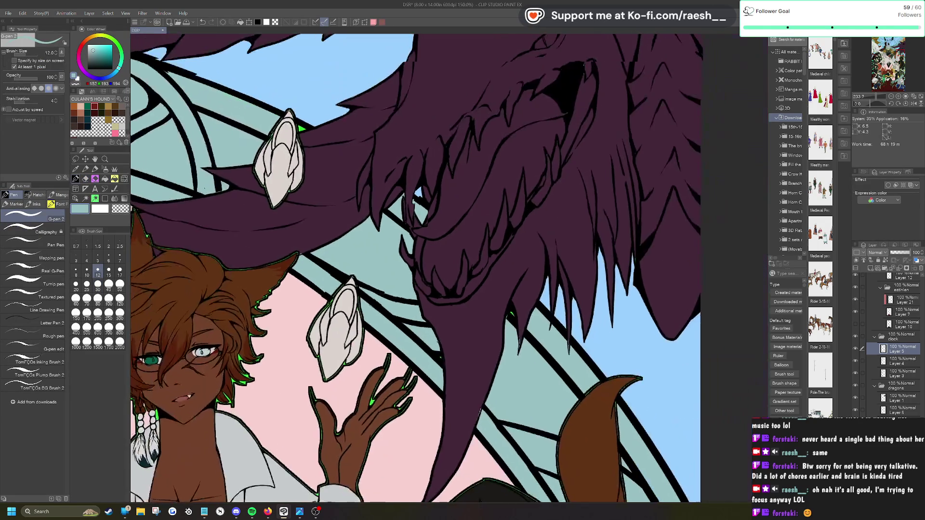
scroll(322, 157, up, 4)
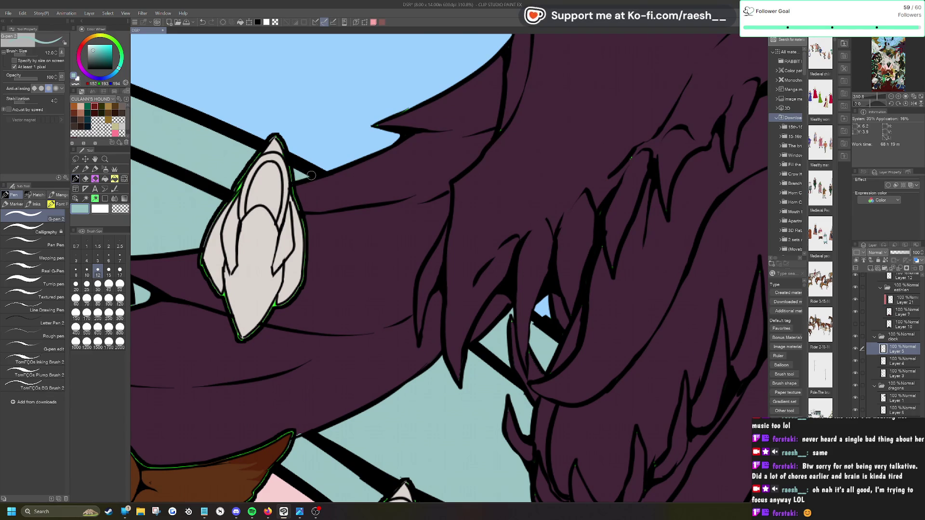
Step: Check the dragon's neck at 100% zoom for stray pixels, then fit the whole poster in view
key(ctrl+alt+0)
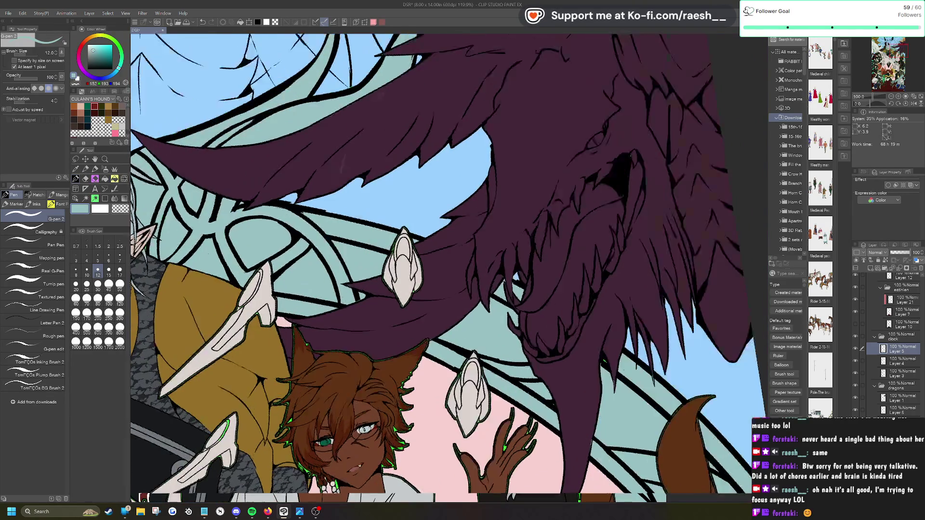
scroll(322, 171, up, 4)
key(e)
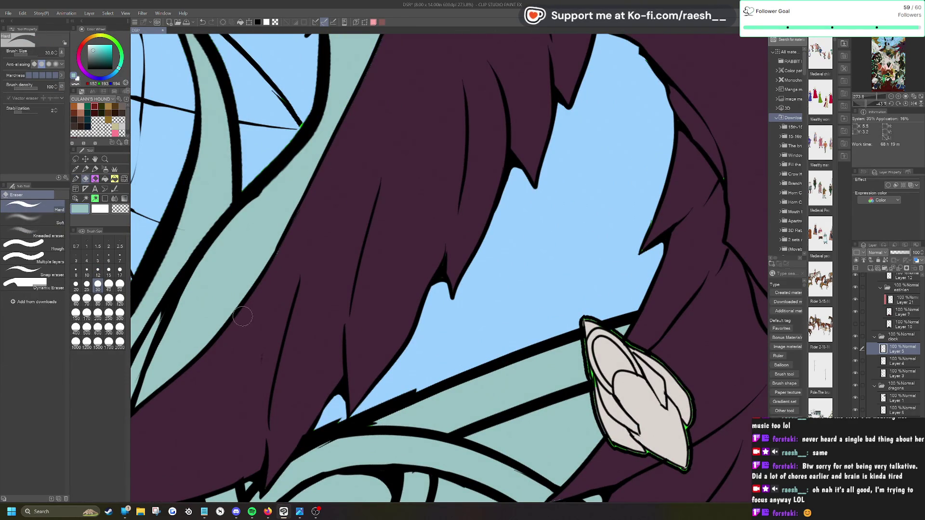
scroll(242, 316, down, 2)
scroll(493, 276, down, 4)
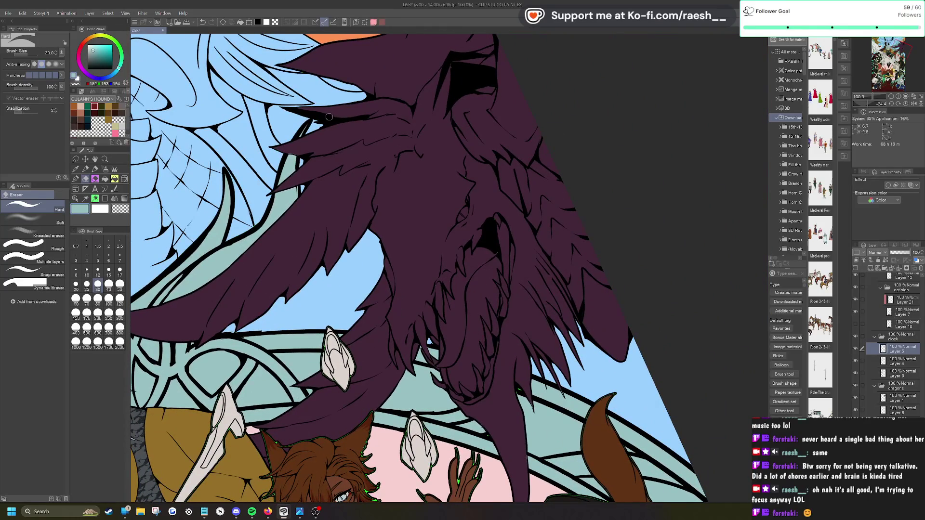
scroll(332, 116, up, 1)
drag(335, 117, 409, 244)
key(p)
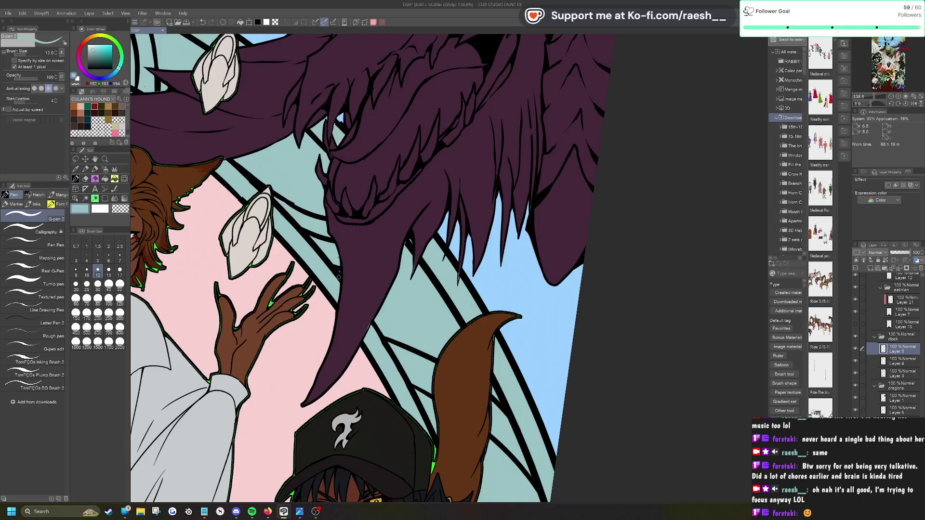
scroll(338, 277, down, 2)
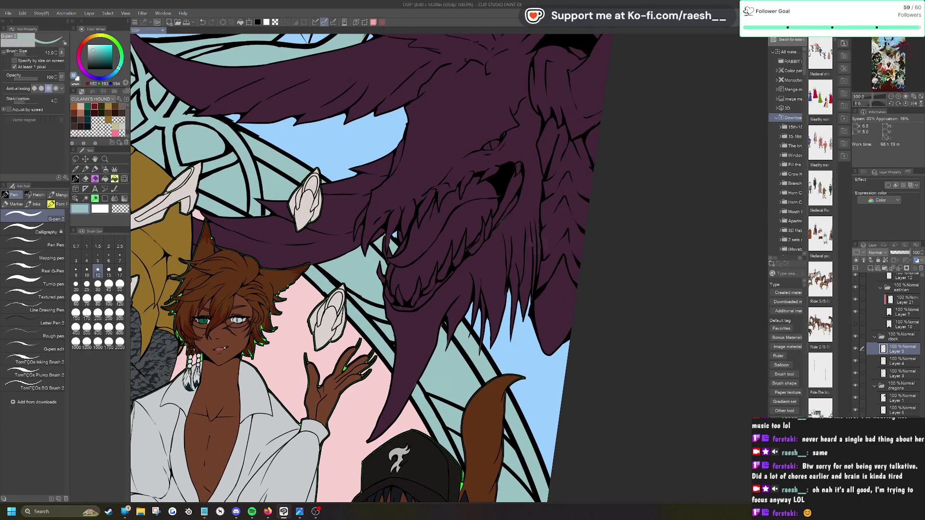
key(ctrl+0)
scroll(210, 117, up, 4)
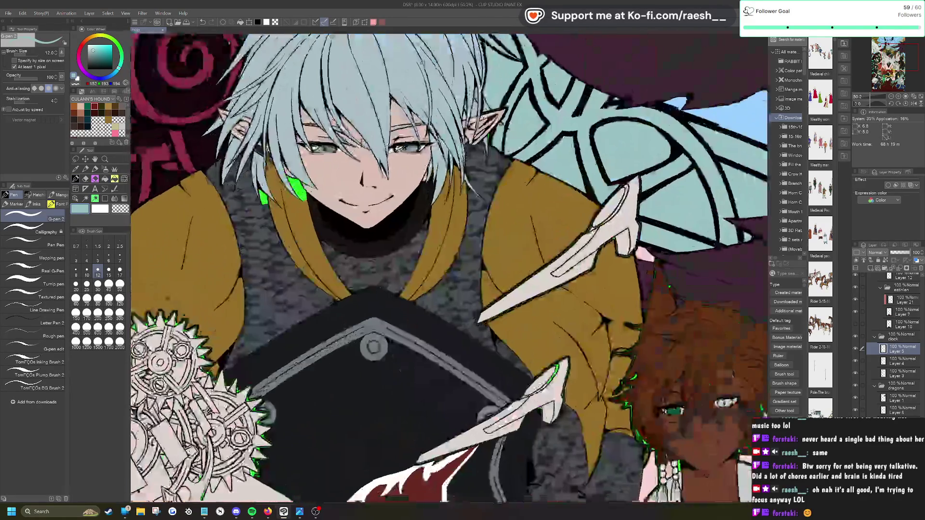
Step: On Layer 38, eyedrop the robe brown and paint over the green patch beside the hair
key(o)
click(311, 224)
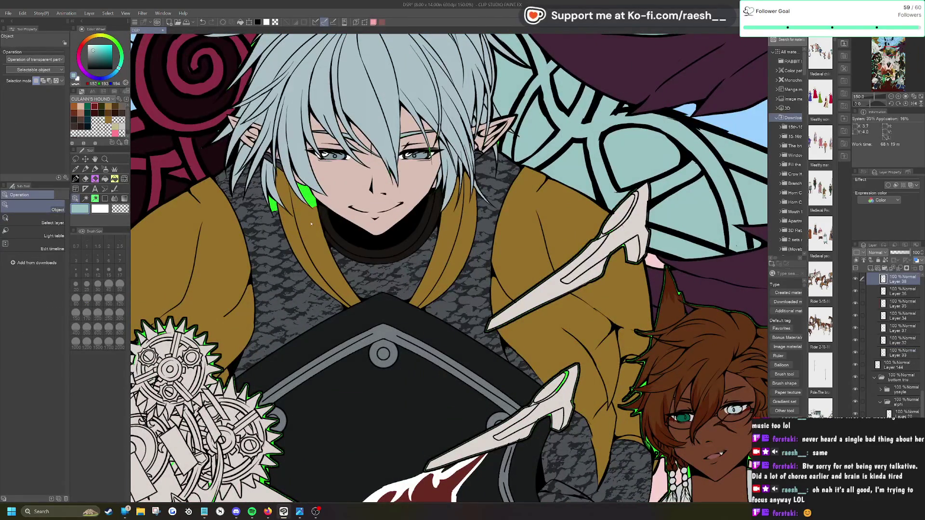
click(76, 169)
click(315, 224)
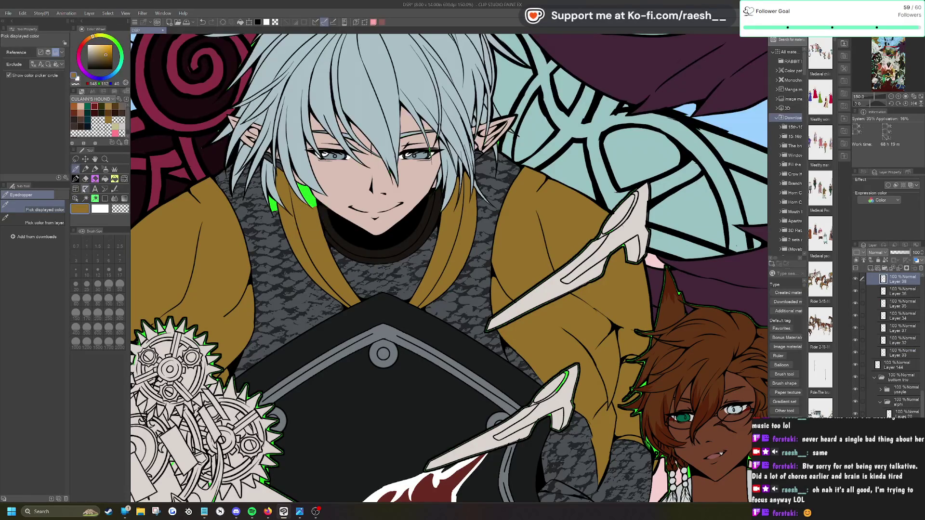
click(75, 179)
scroll(325, 195, up, 3)
mouse_move(262, 169)
mouse_down()
mouse_move(284, 207)
mouse_move(272, 176)
mouse_move(295, 203)
mouse_up()
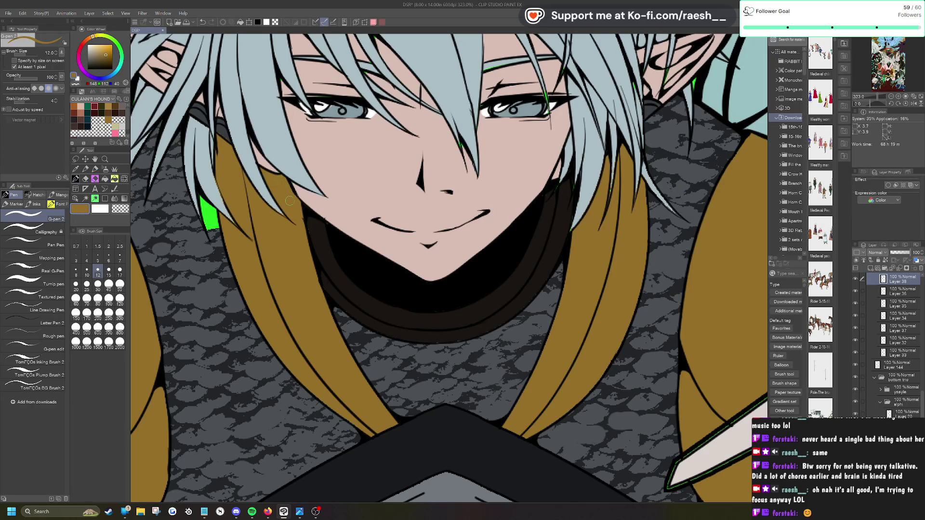
Step: Make Layer 39 active, eyedrop the chainmail's dark grey, and paint over the chainmail's green patch
click(76, 199)
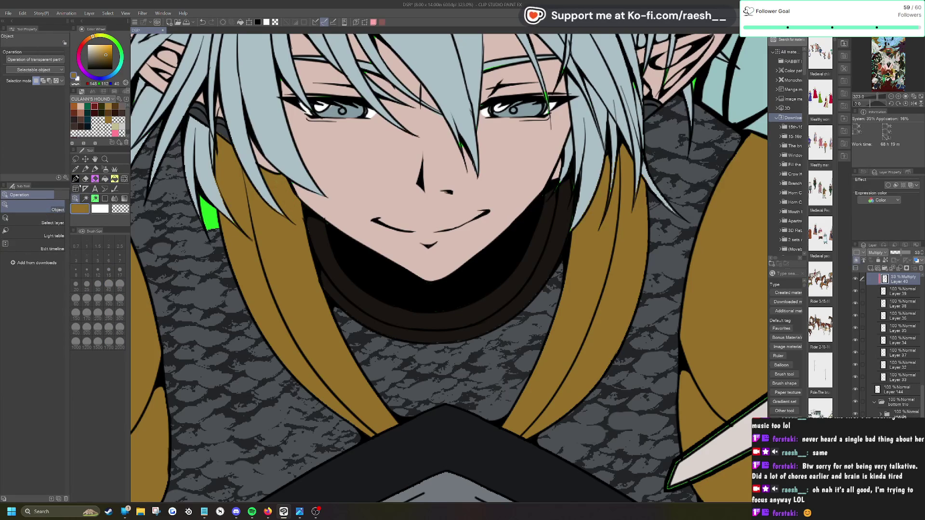
click(76, 169)
click(220, 244)
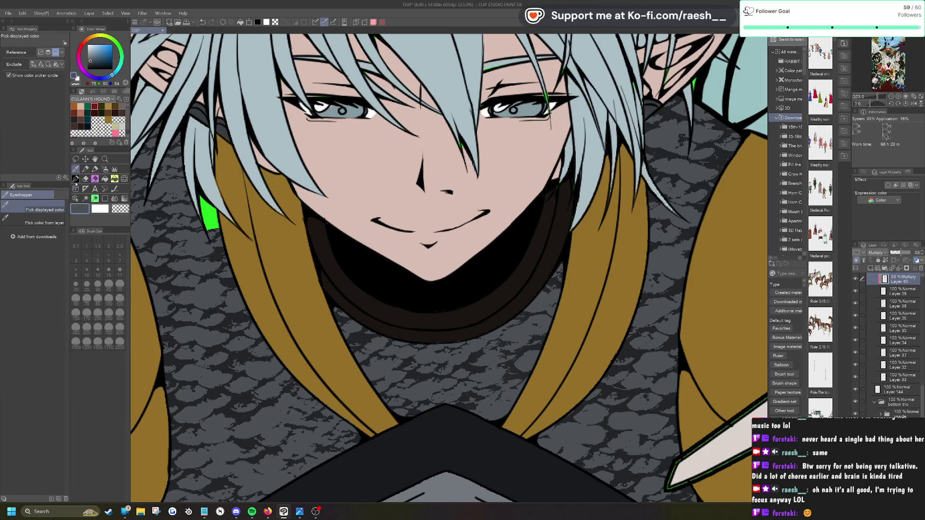
click(76, 179)
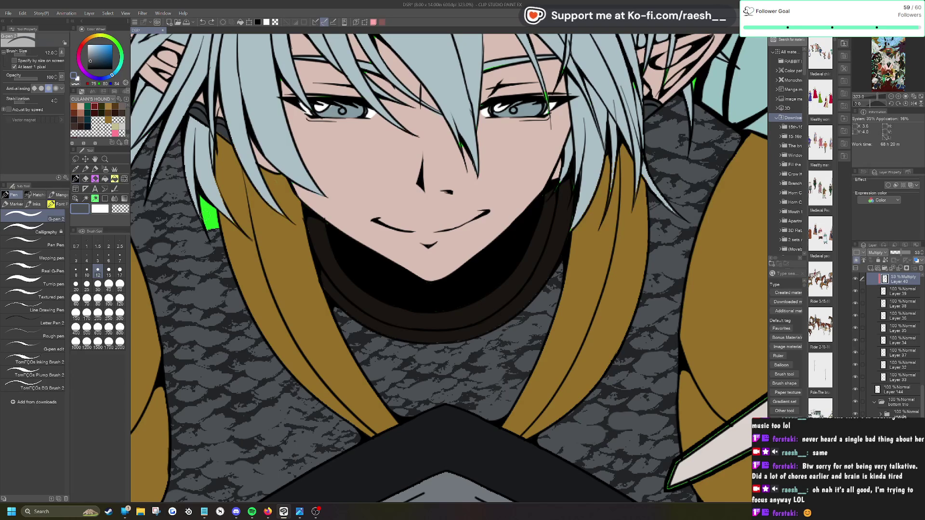
click(904, 301)
click(912, 294)
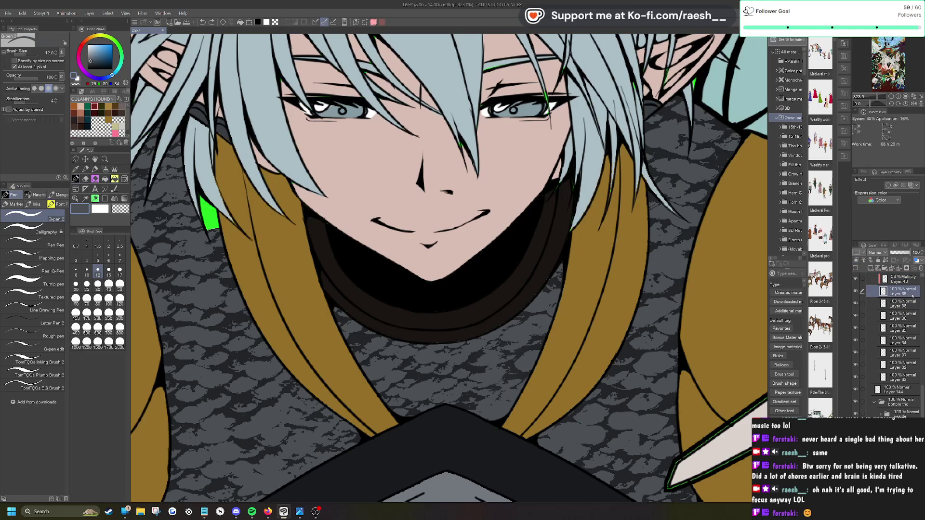
click(76, 168)
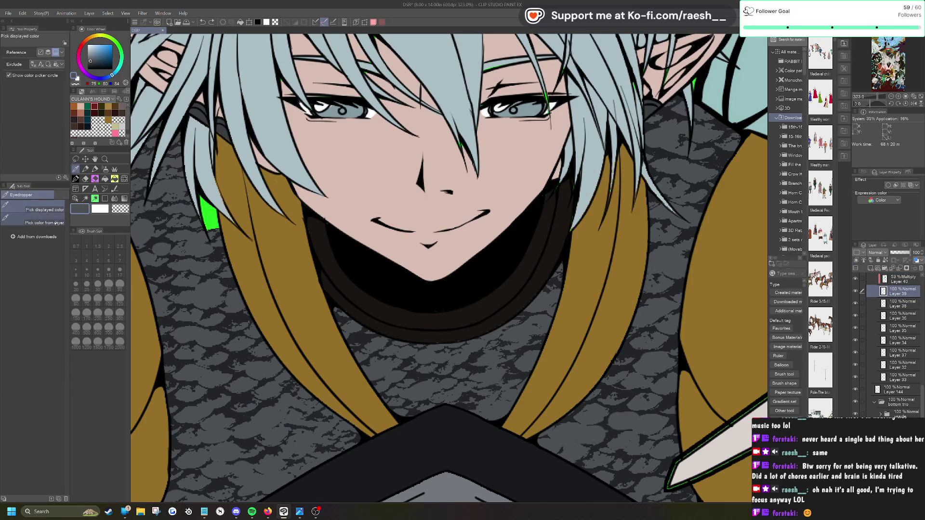
click(210, 242)
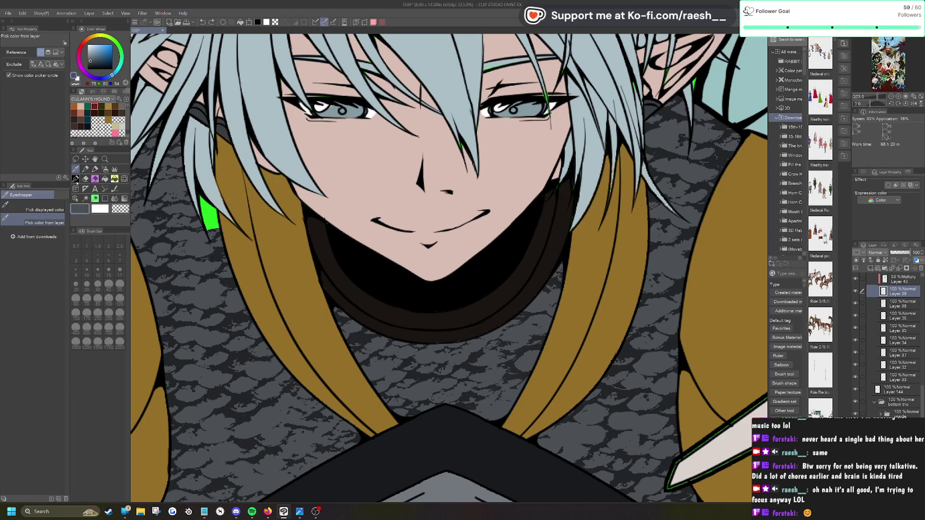
click(75, 178)
drag(215, 235, 205, 207)
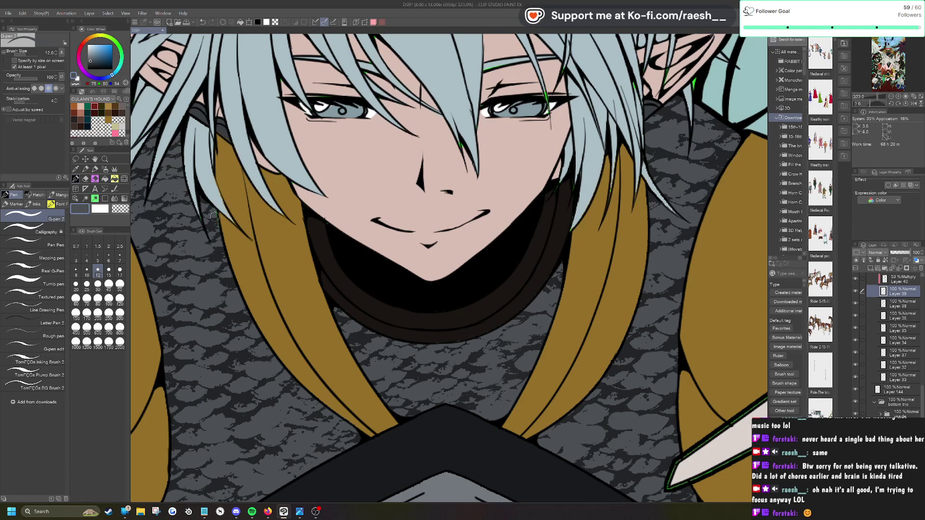
scroll(214, 217, down, 2)
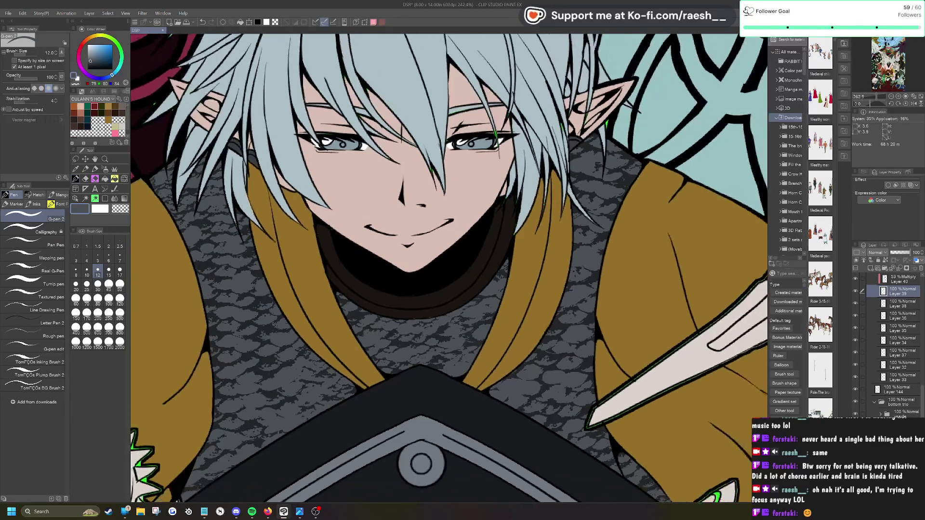
scroll(363, 258, down, 3)
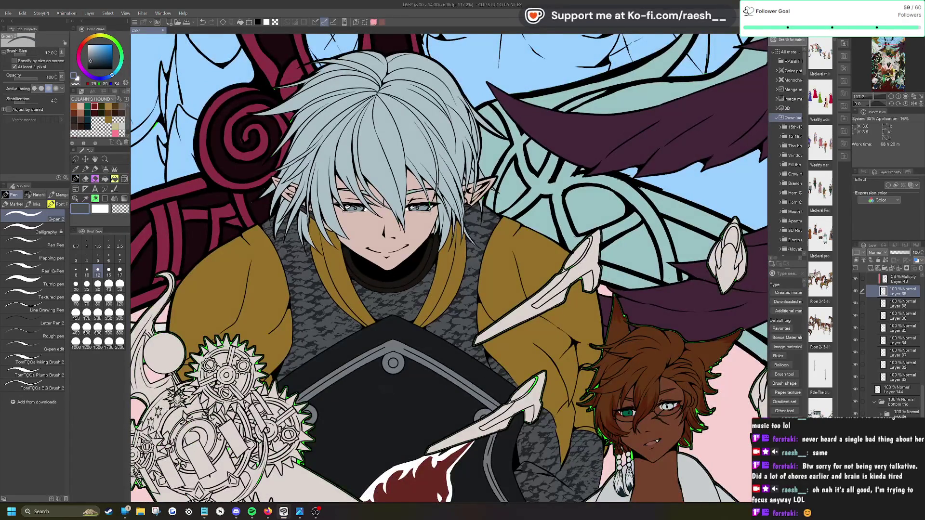
scroll(447, 268, down, 2)
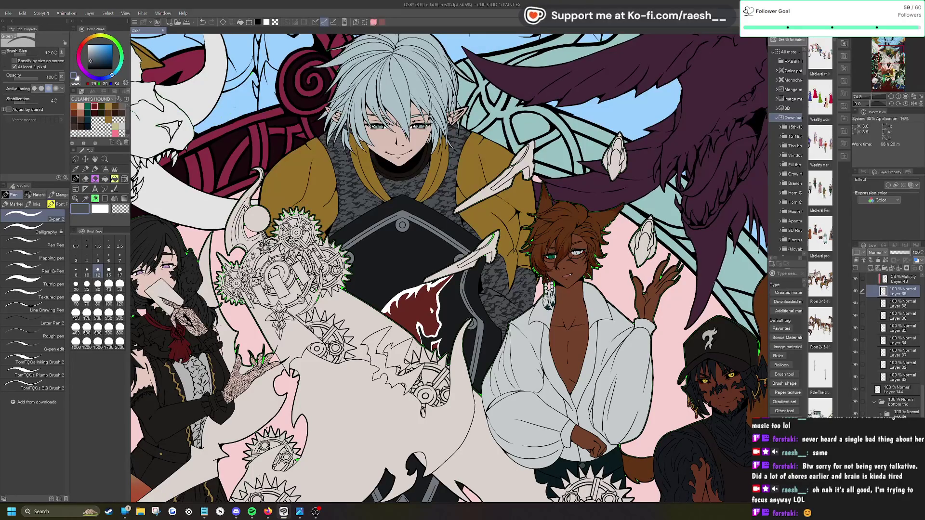
scroll(532, 246, up, 4)
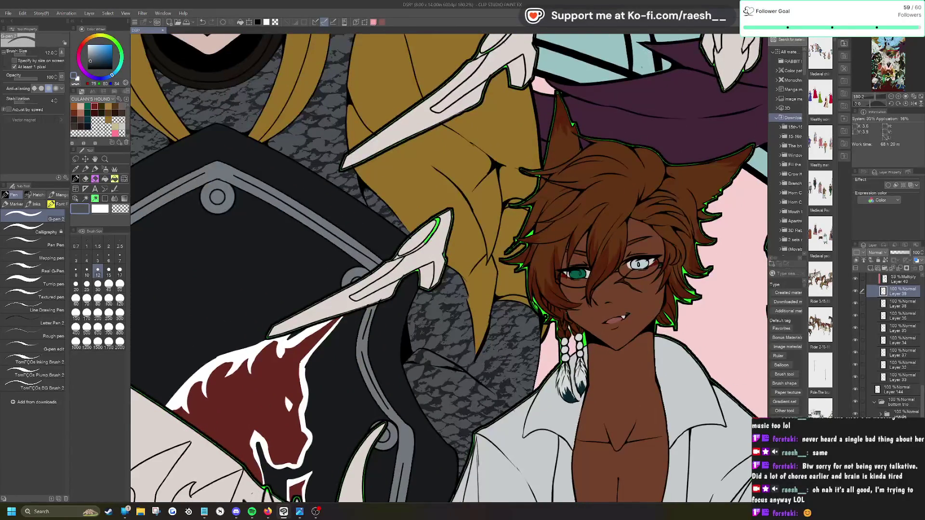
Step: Make Layer 143 active, sample the blade tip's light grey for the G-pen 2, and zoom to the gears
key(o)
click(388, 281)
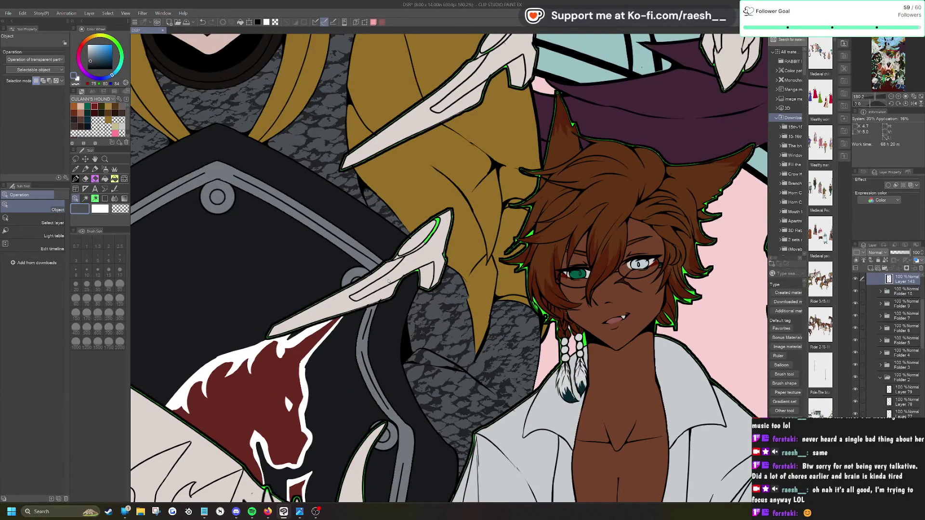
click(76, 170)
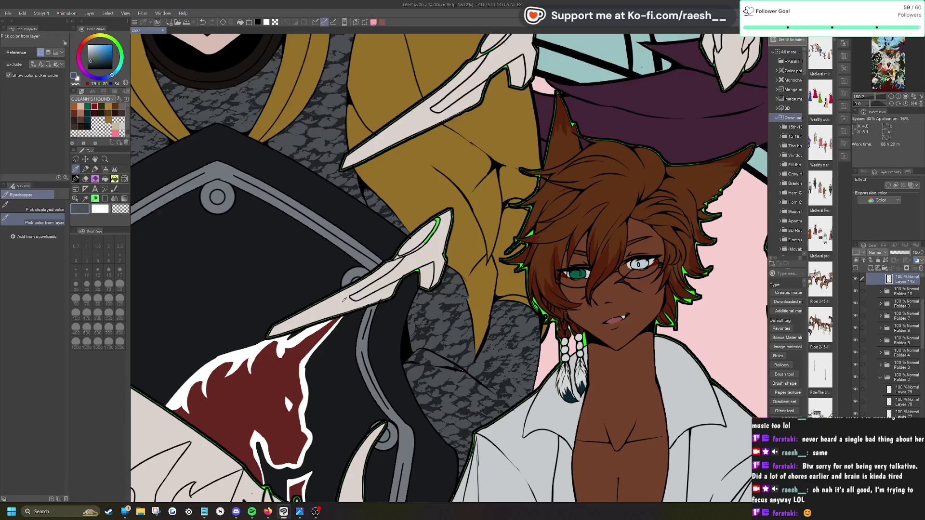
click(76, 179)
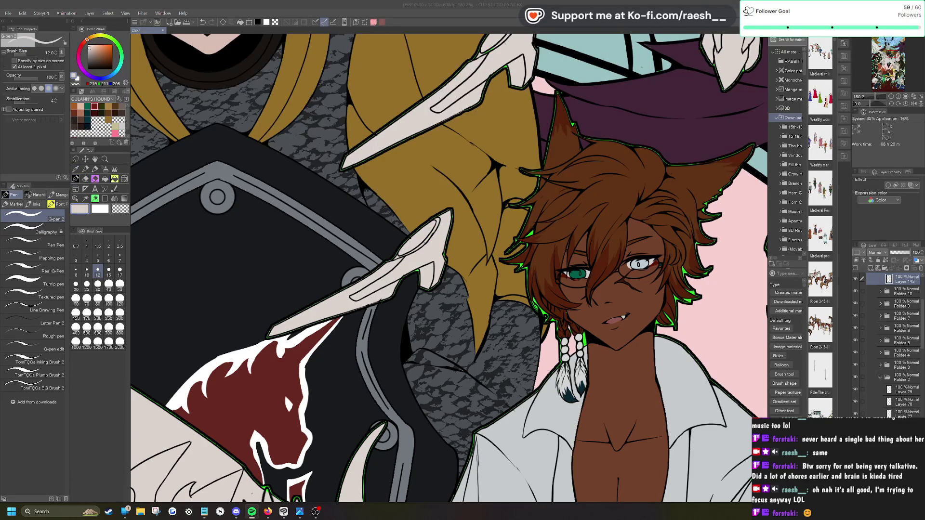
scroll(421, 206, up, 2)
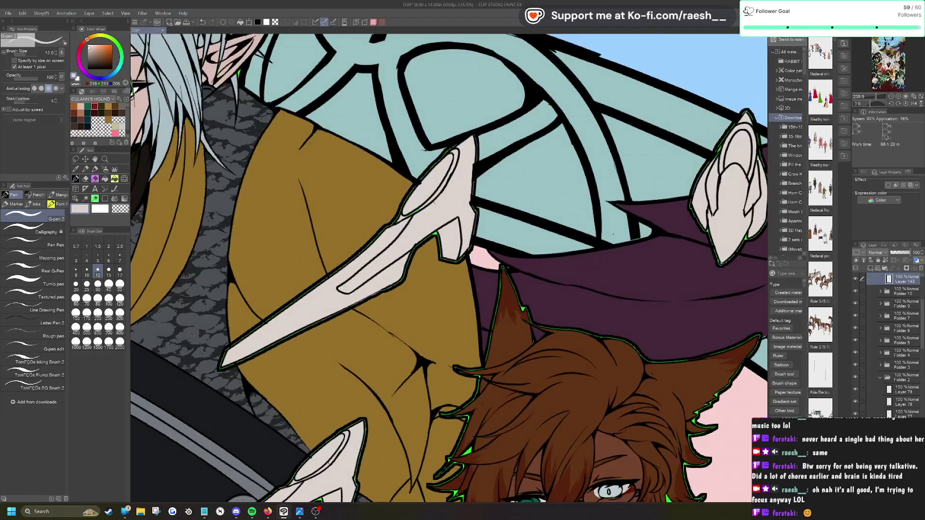
scroll(410, 215, down, 3)
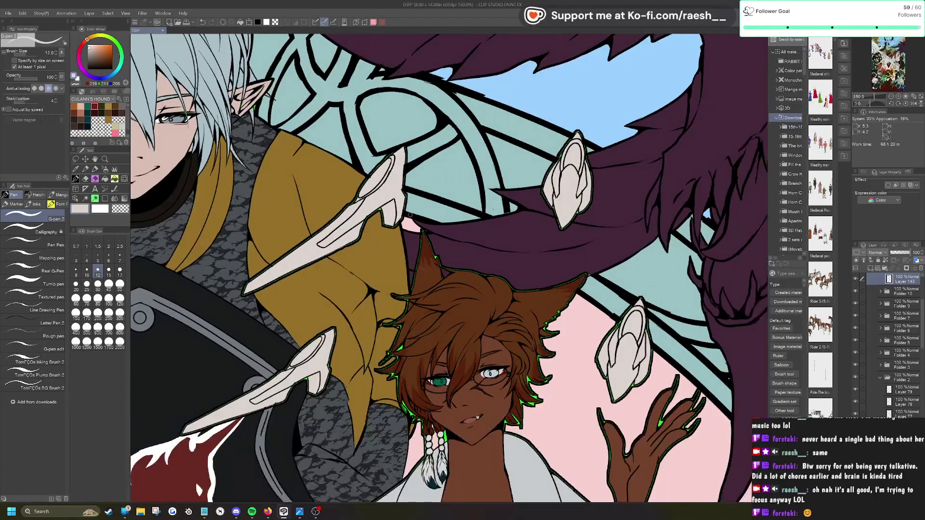
scroll(409, 215, up, 1)
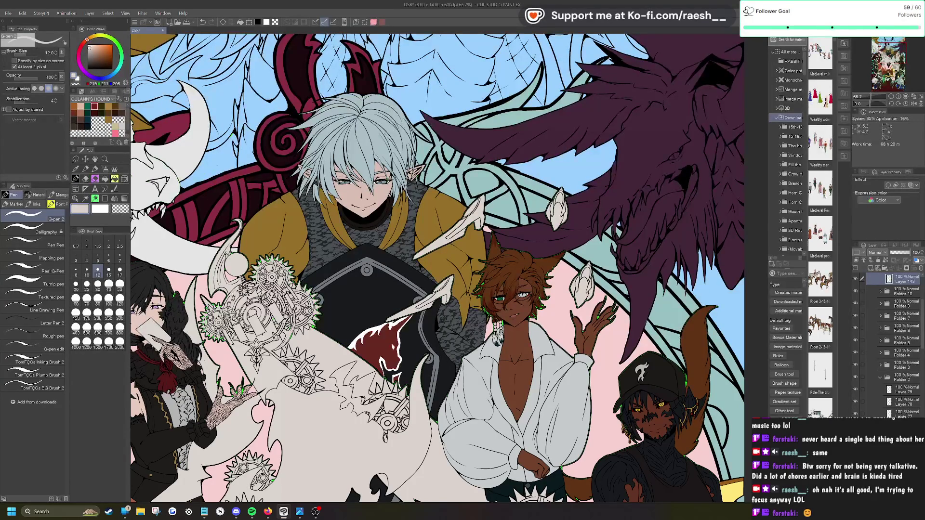
scroll(409, 215, down, 2)
scroll(409, 216, down, 1)
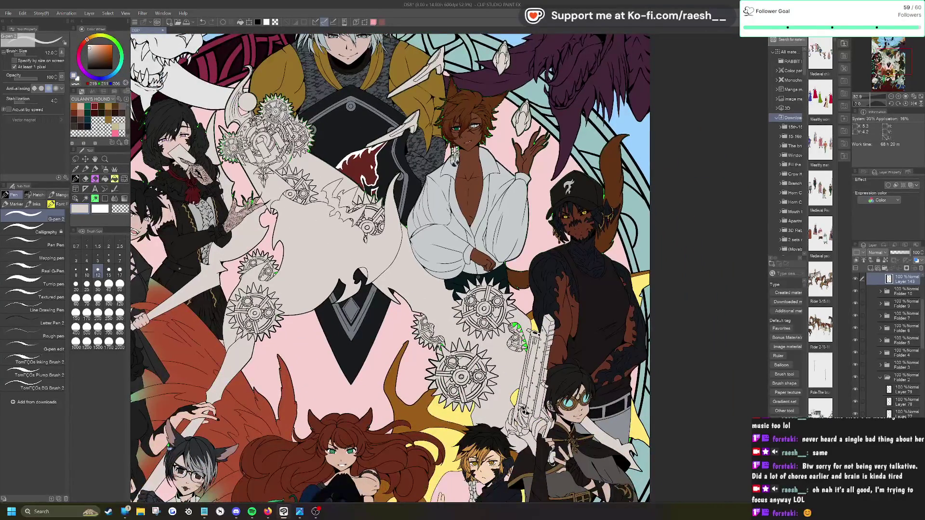
scroll(409, 215, up, 2)
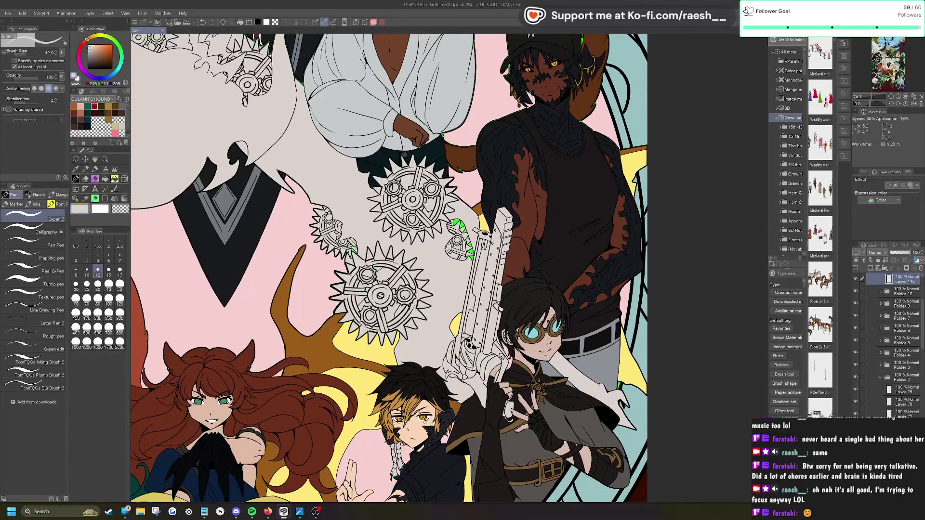
scroll(544, 258, up, 1)
scroll(544, 257, up, 1)
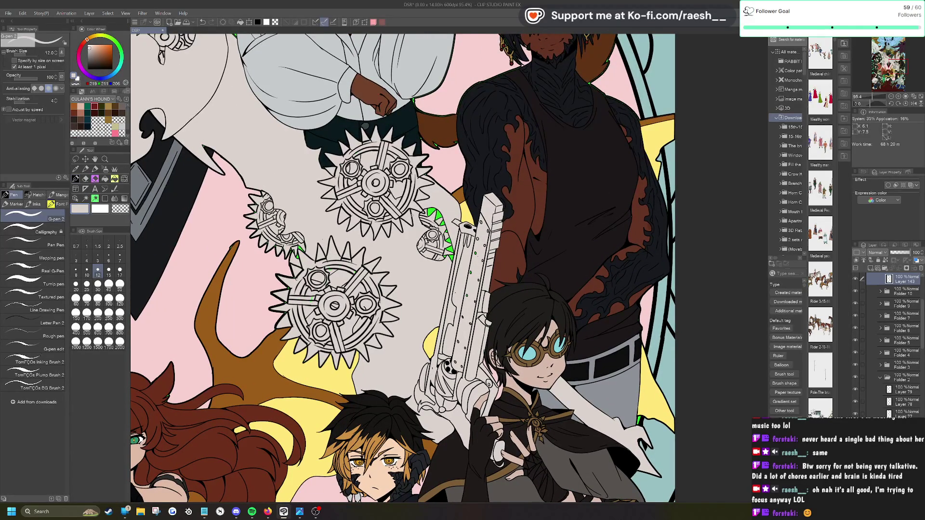
Step: Auto-select the green gap beside the gear and fill it with the antler brown, then undo that fill
key(o)
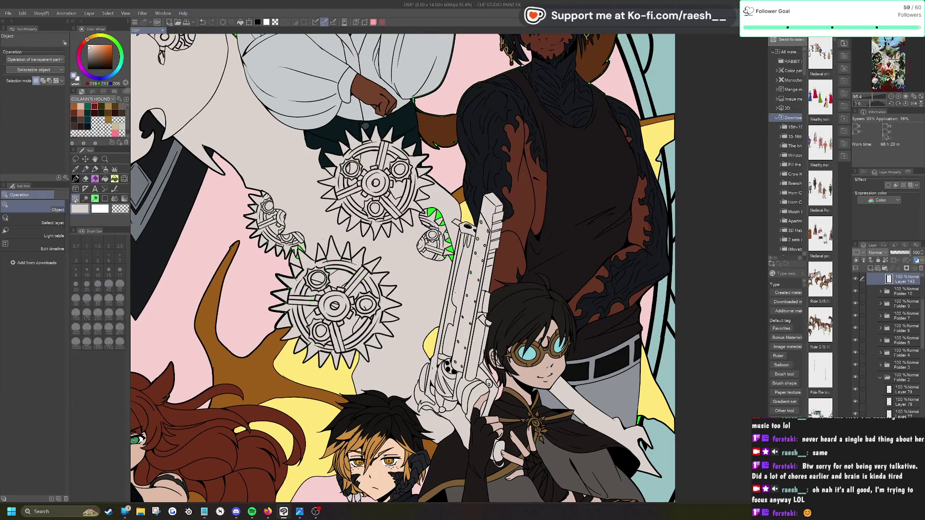
click(459, 197)
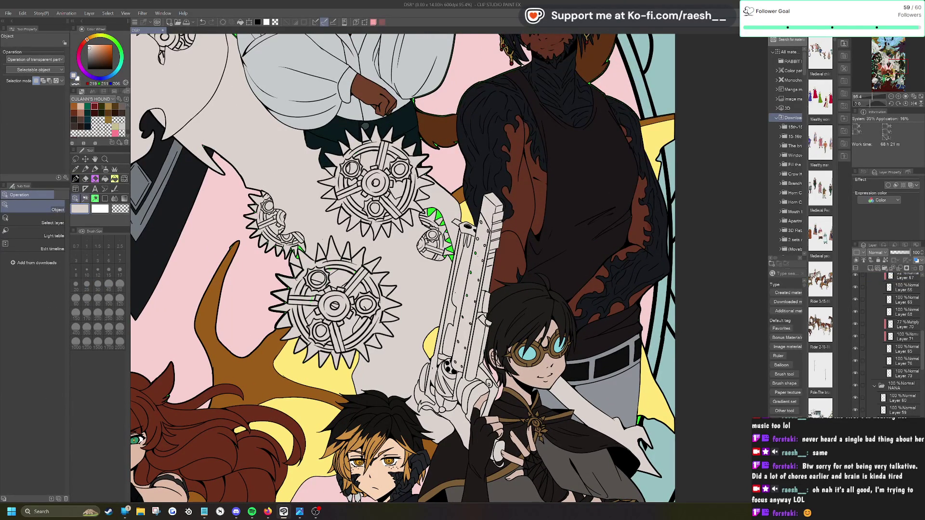
click(76, 170)
click(457, 196)
click(85, 199)
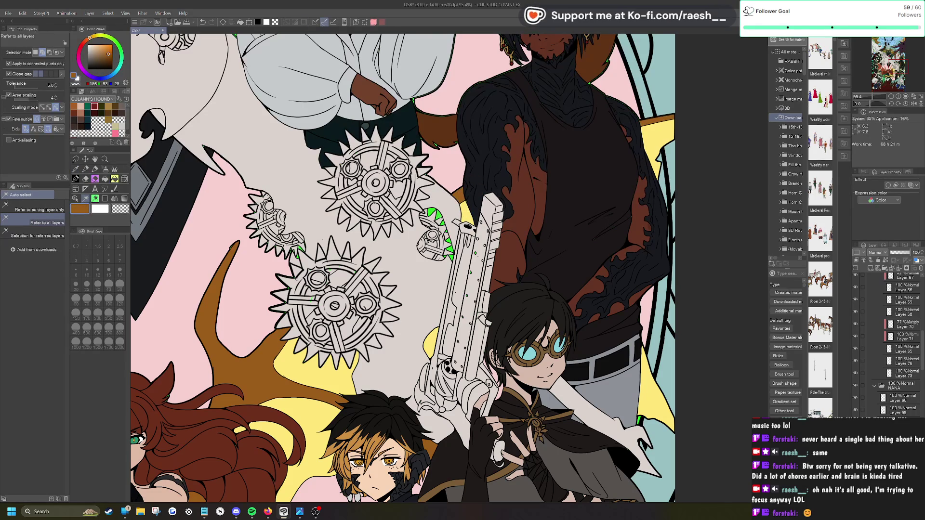
click(433, 214)
click(464, 232)
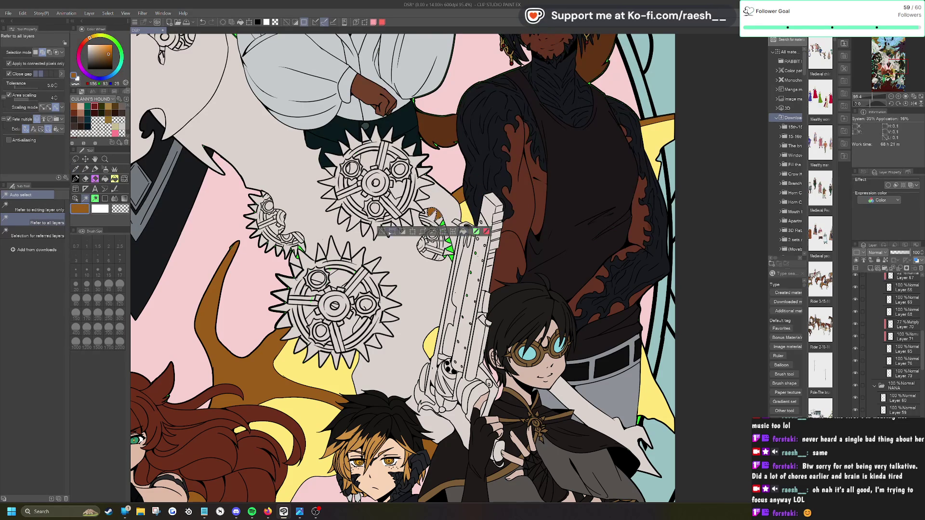
key(ctrl+z)
key(ctrl+z)
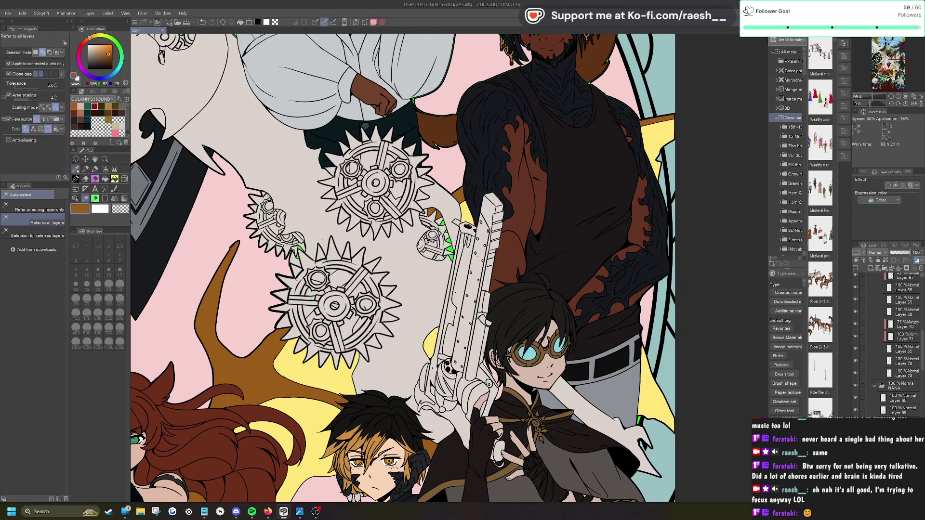
Step: On Layer 64, fill the gear's green spikes with the sampled yellow, deselect, and zoom back out
key(i)
click(466, 213)
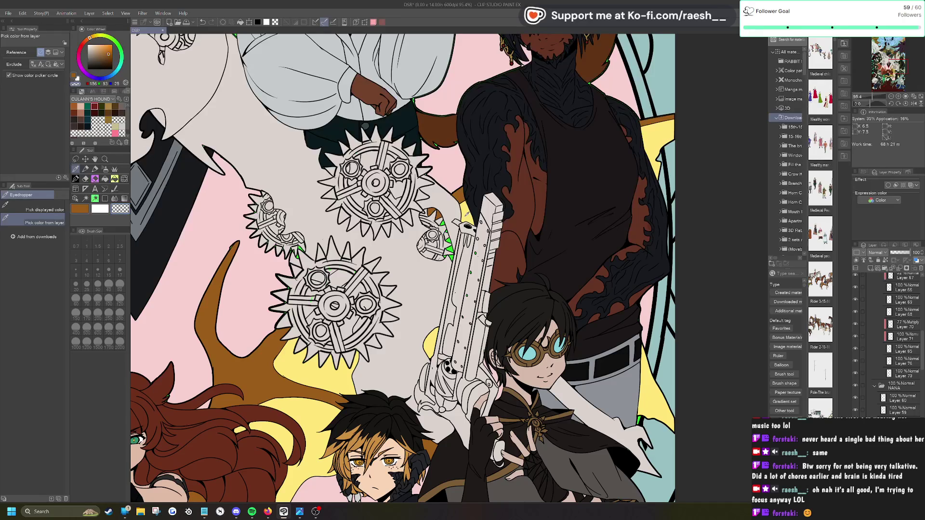
ctrl+click(431, 347)
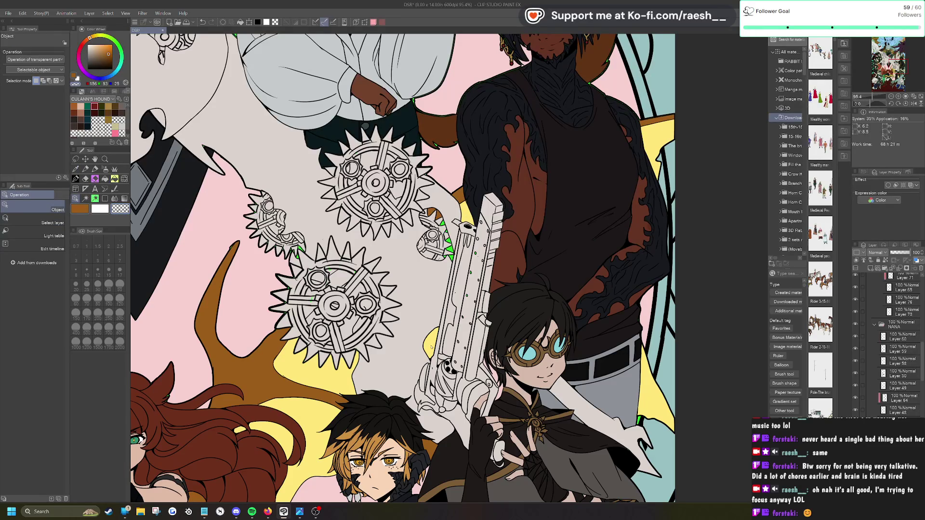
click(75, 170)
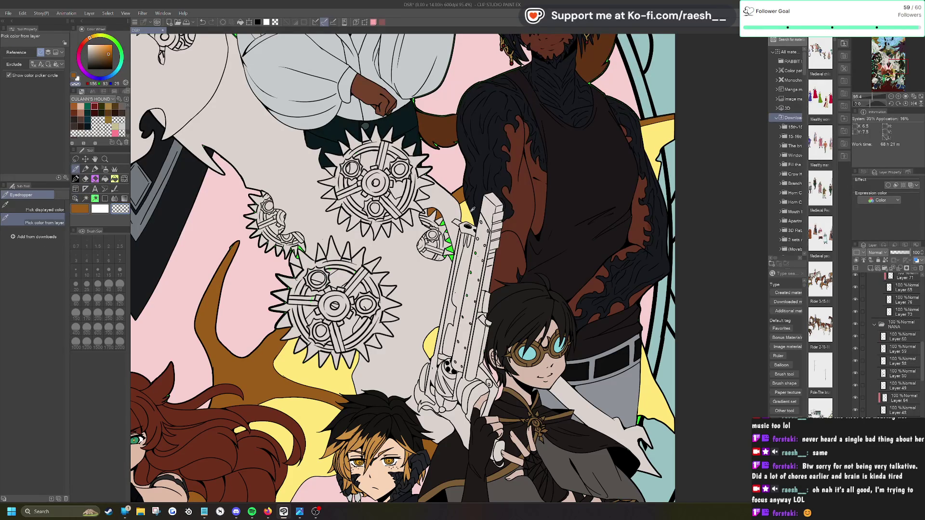
click(468, 212)
key(w)
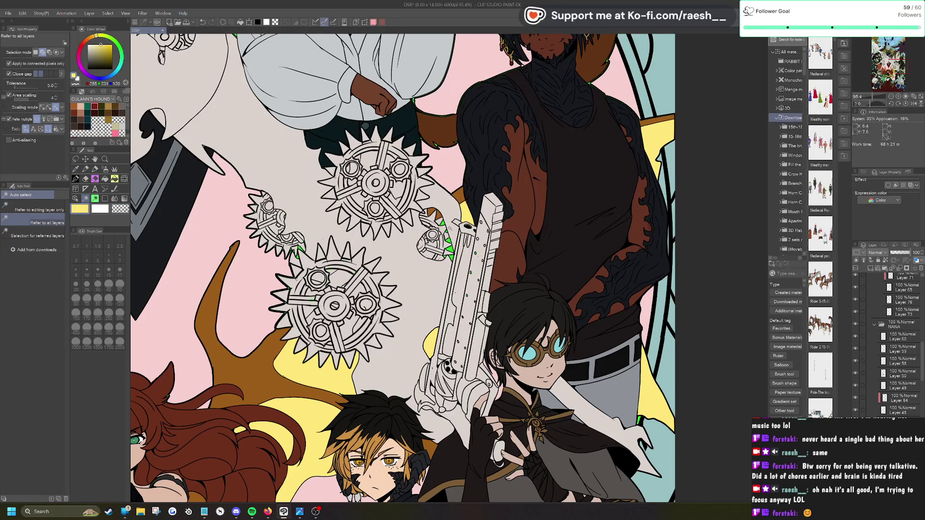
click(450, 222)
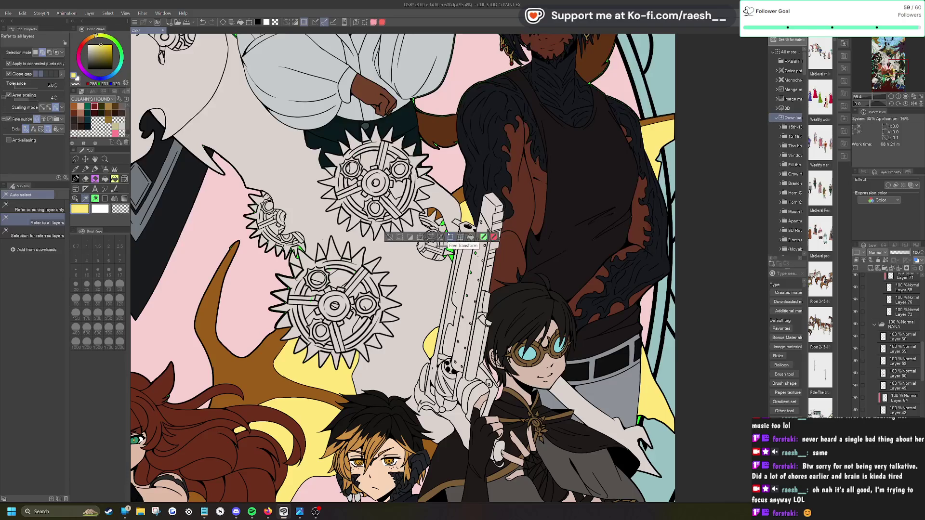
scroll(448, 235, up, 5)
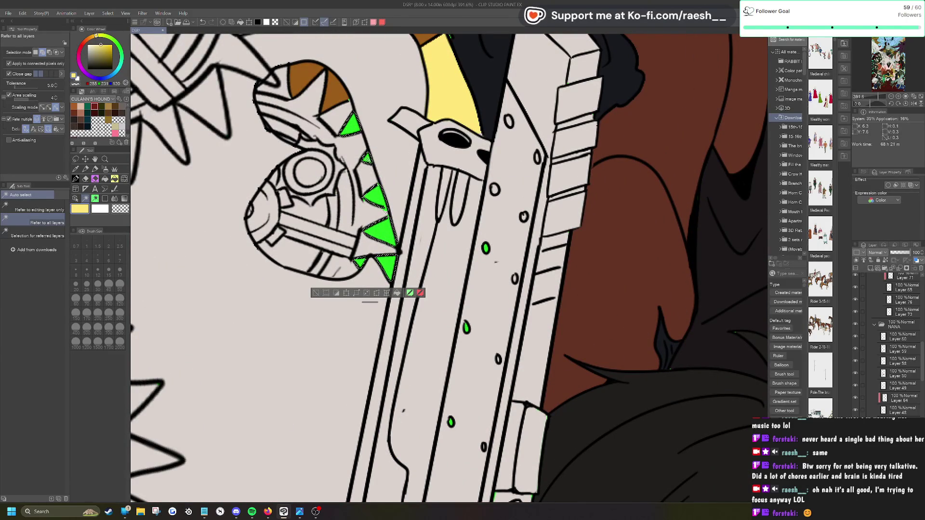
click(397, 293)
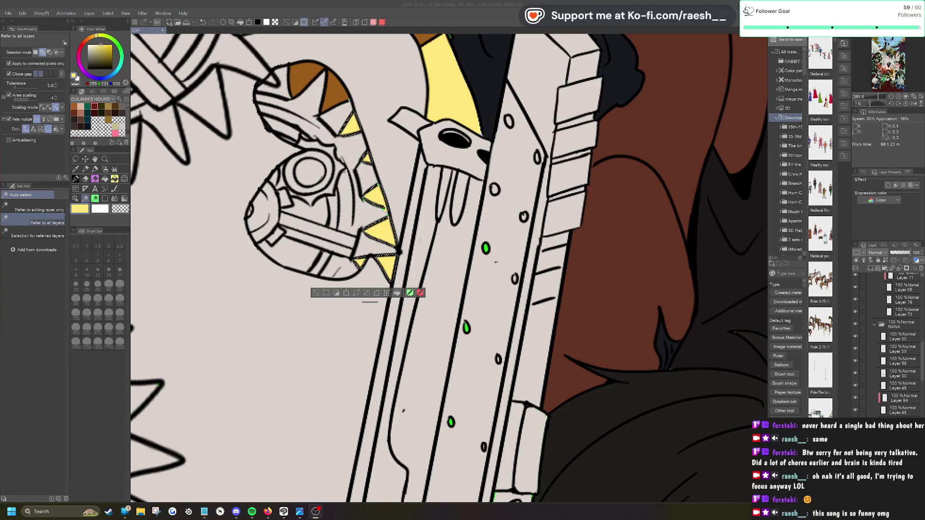
key(ctrl+d)
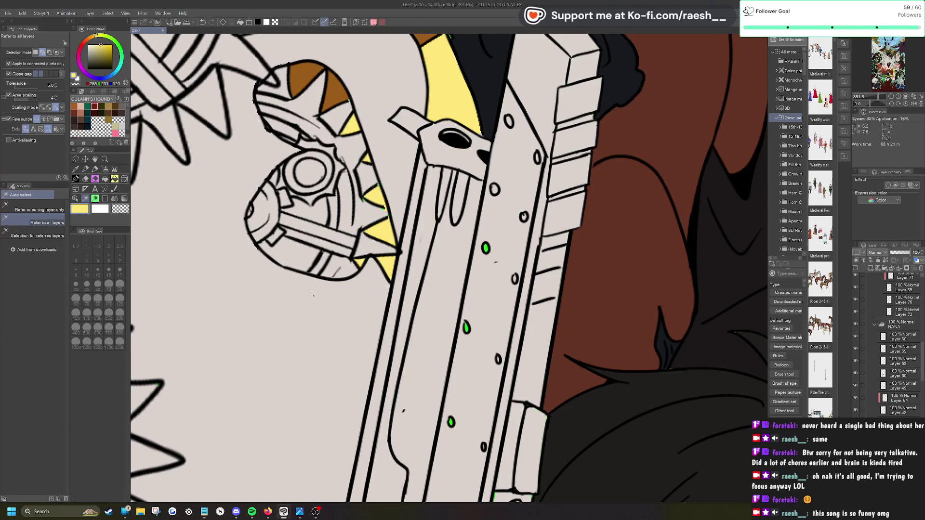
key(ctrl+alt+0)
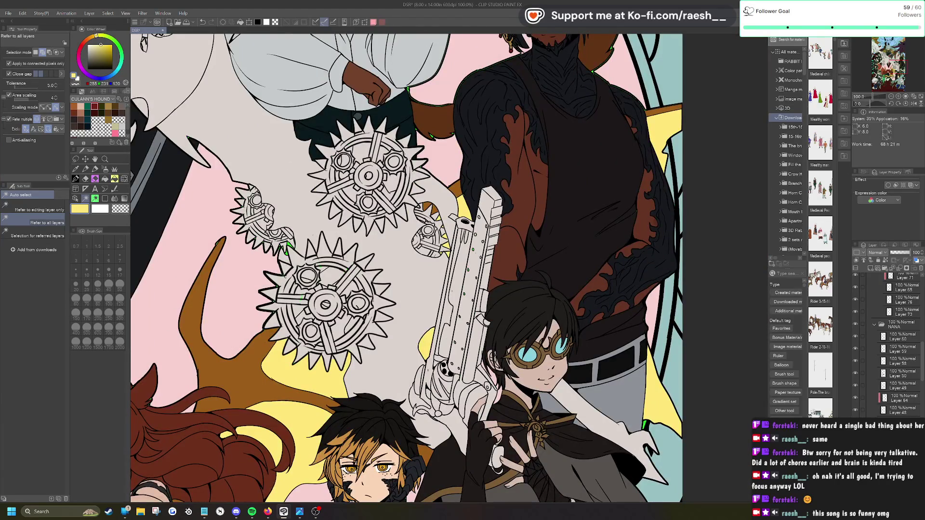
key(ctrl+minus)
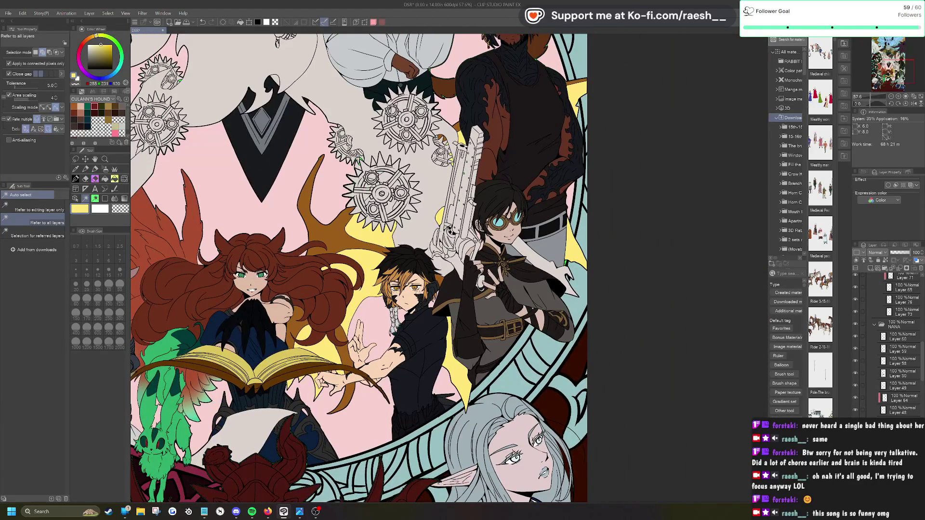
scroll(513, 235, up, 3)
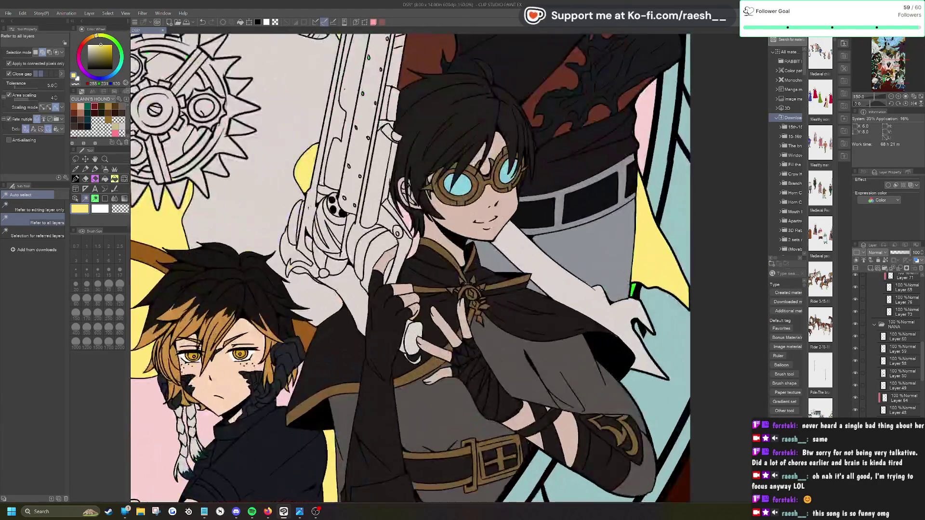
click(76, 198)
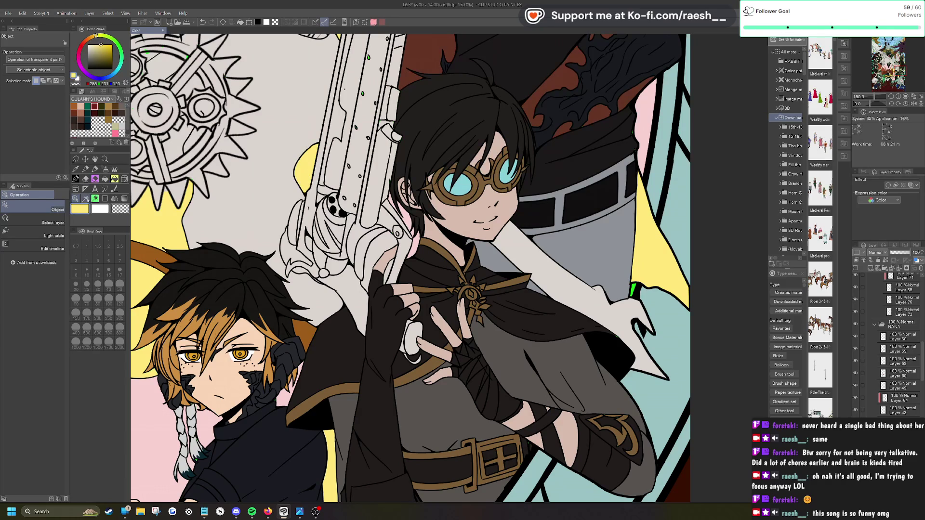
click(86, 199)
click(408, 222)
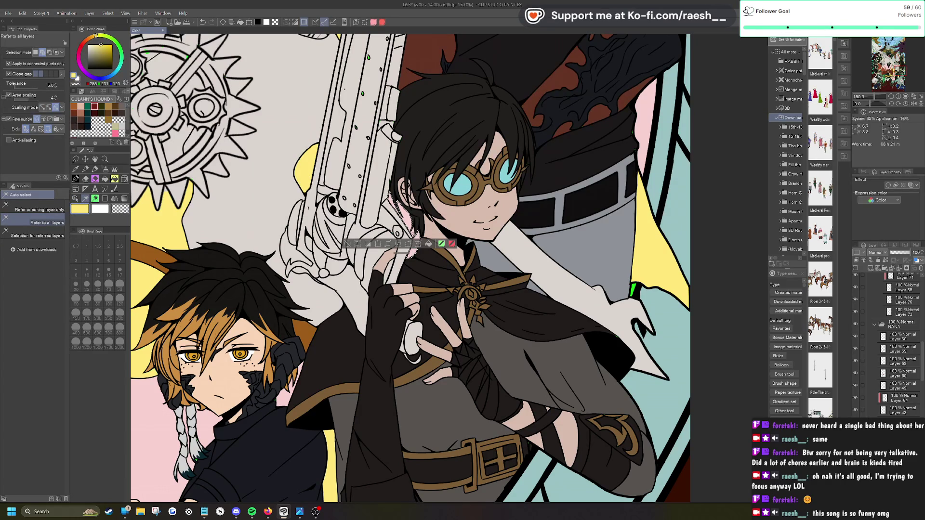
key(ctrl+d)
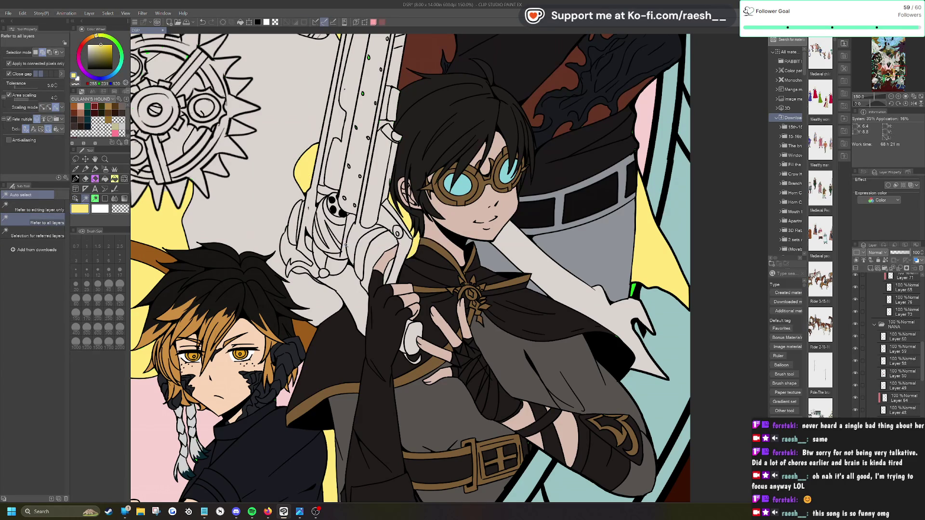
scroll(345, 245, down, 4)
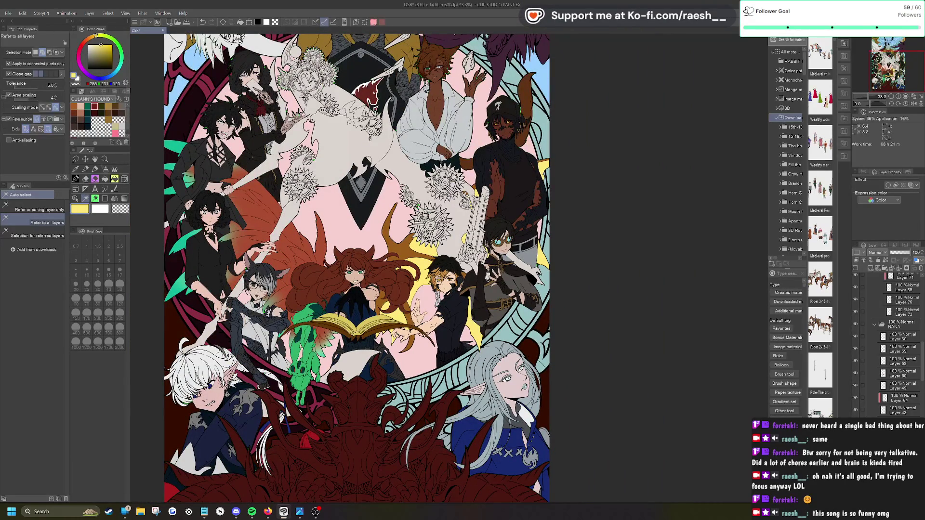
scroll(523, 247, up, 3)
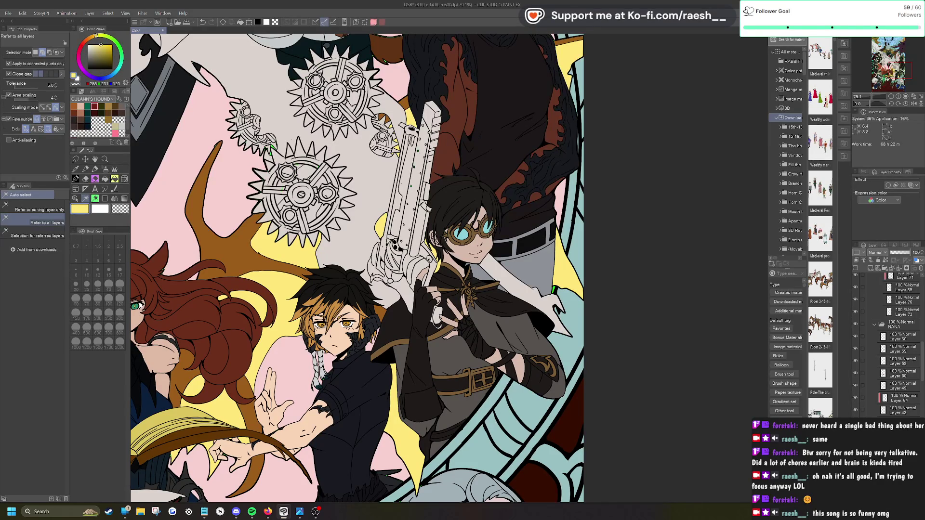
scroll(594, 264, down, 5)
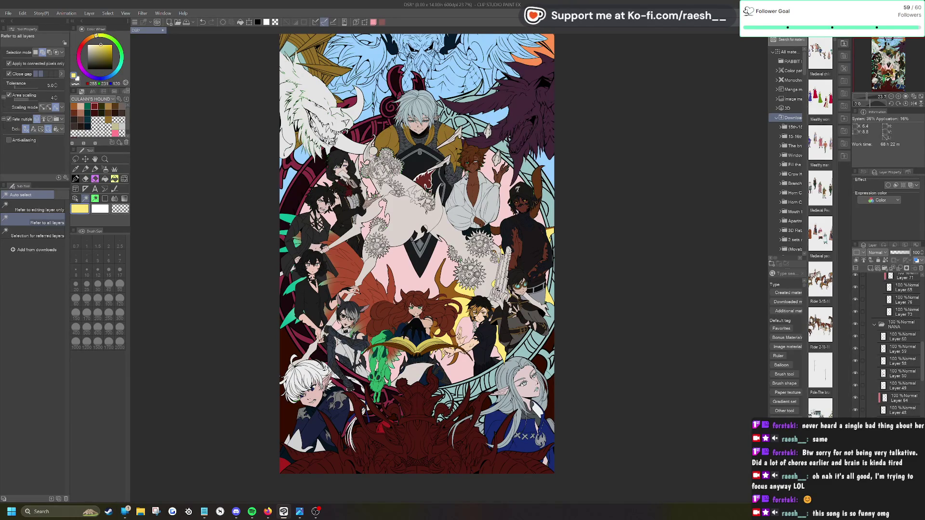
Step: Fill the bright-green gap patch on the shoulder with the shirt's light grey
scroll(381, 144, up, 2)
scroll(289, 347, up, 3)
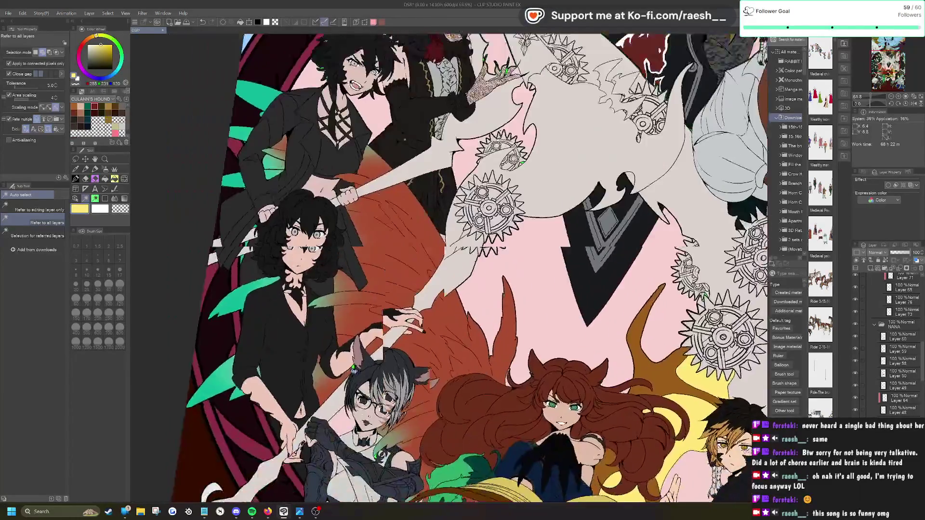
mouse_move(561, 409)
mouse_down()
mouse_move(629, 351)
mouse_move(510, 264)
mouse_move(510, 196)
mouse_move(496, 154)
mouse_up()
scroll(265, 230, up, 8)
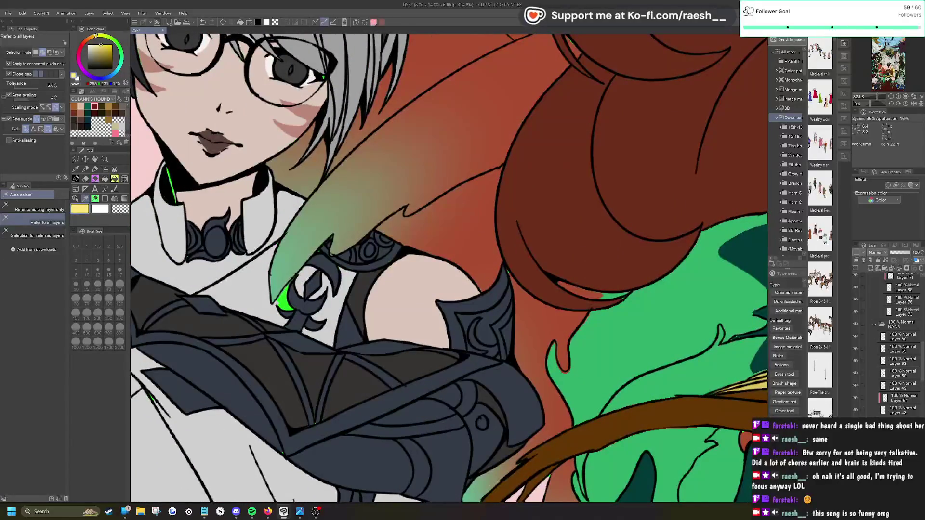
key(o)
click(265, 309)
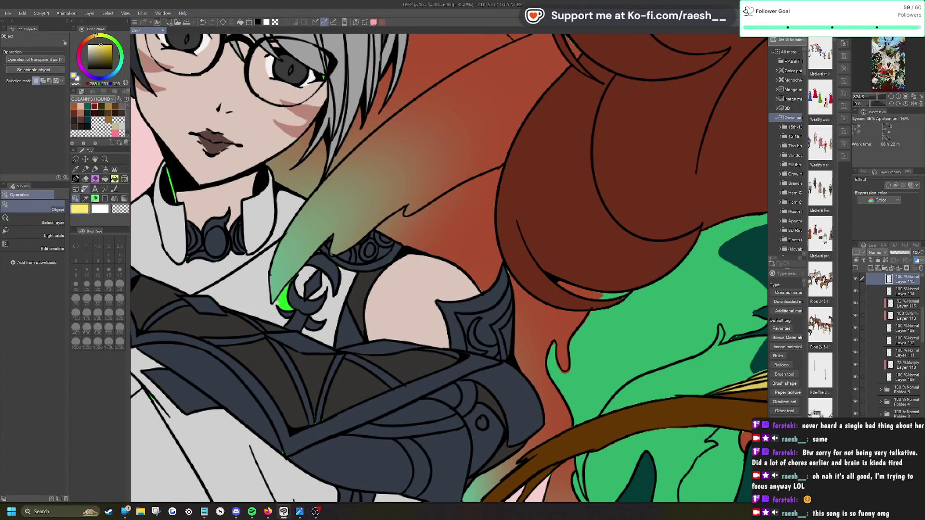
alt+click(243, 290)
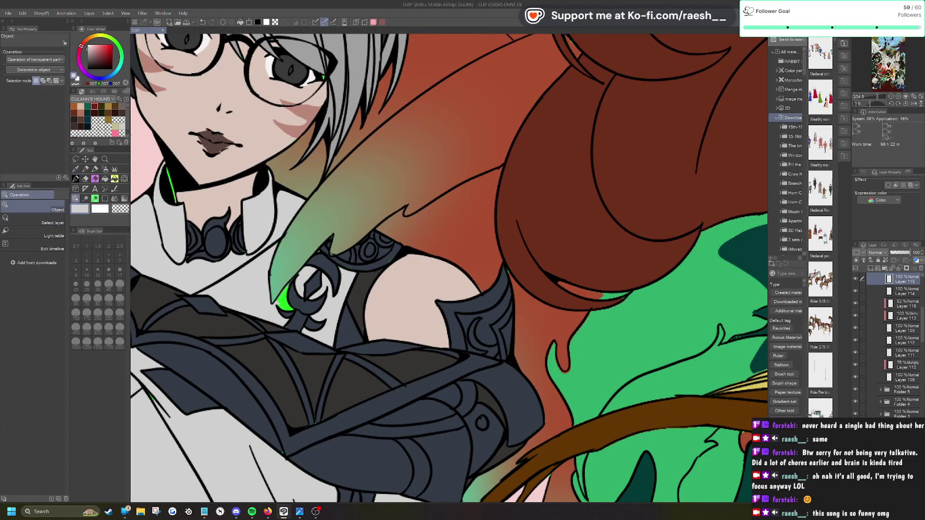
click(85, 199)
click(313, 324)
click(231, 322)
Step: Make the skin layer, Layer 108, active and pick up the neck's skin tone for the pen
scroll(230, 322, down, 1)
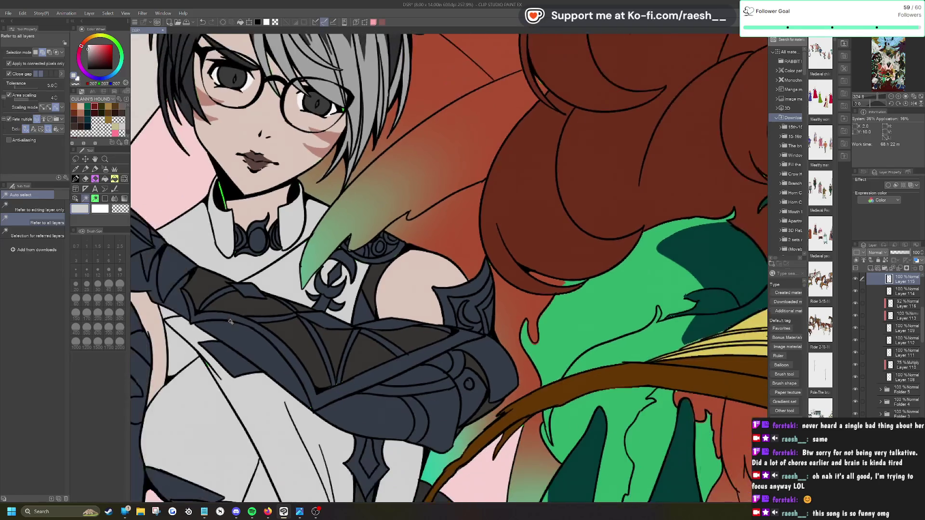
scroll(336, 260, up, 2)
key(p)
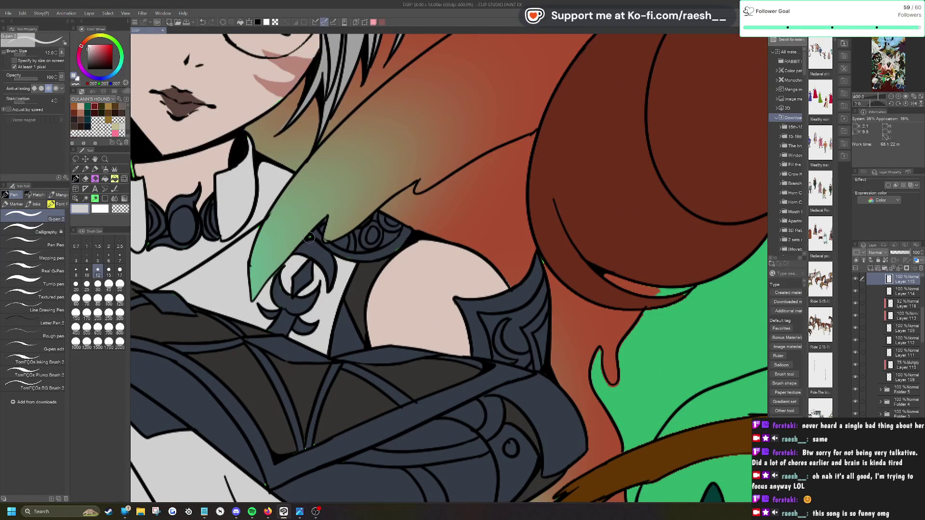
scroll(312, 235, down, 3)
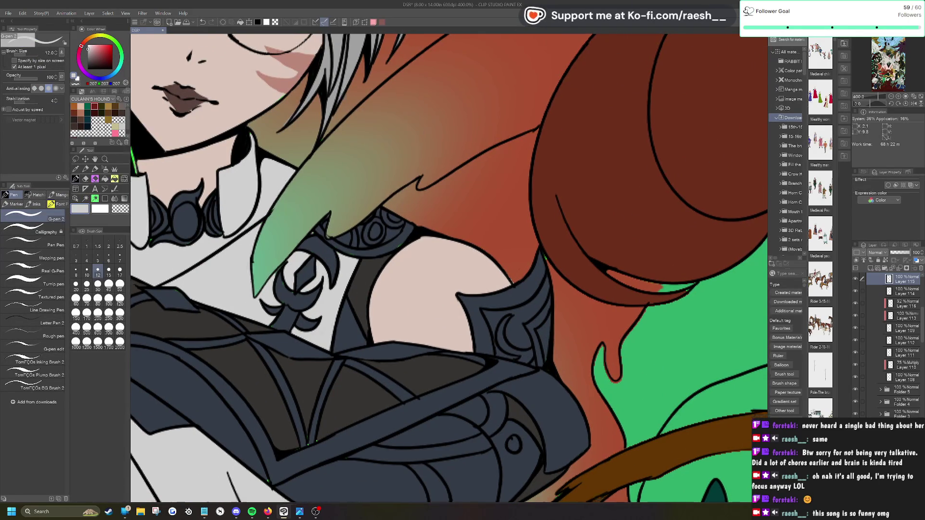
scroll(448, 268, up, 2)
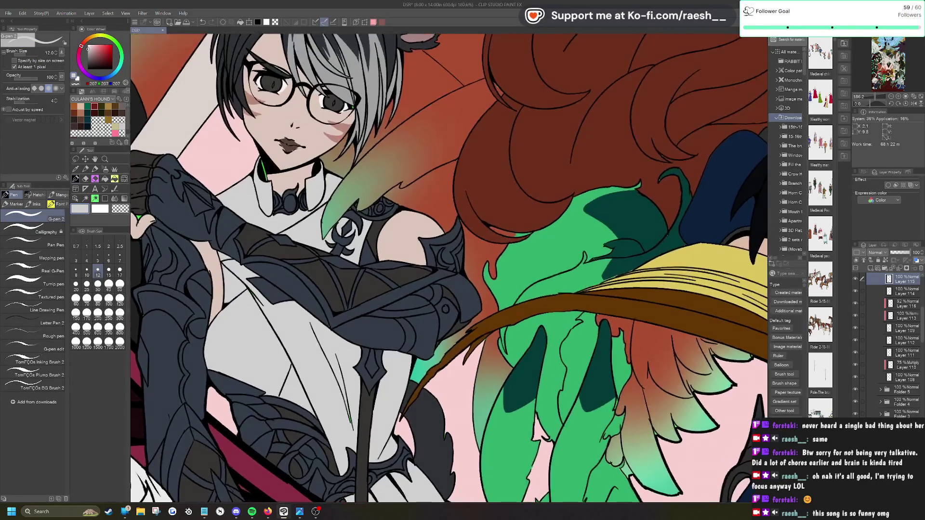
scroll(436, 216, up, 3)
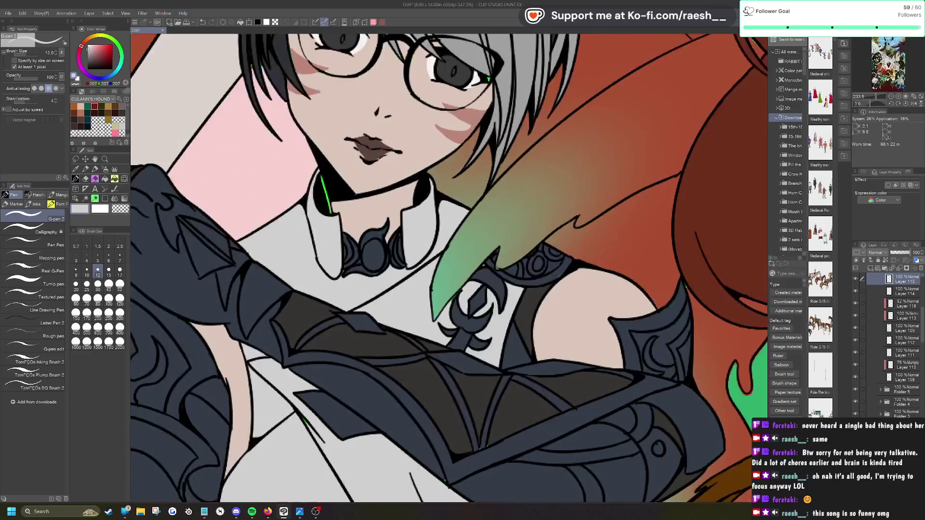
click(75, 198)
click(905, 377)
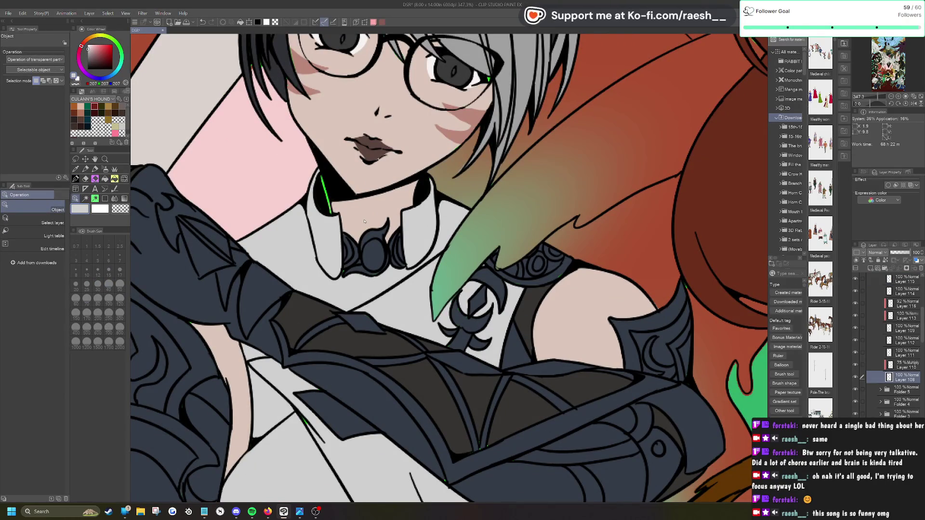
click(77, 169)
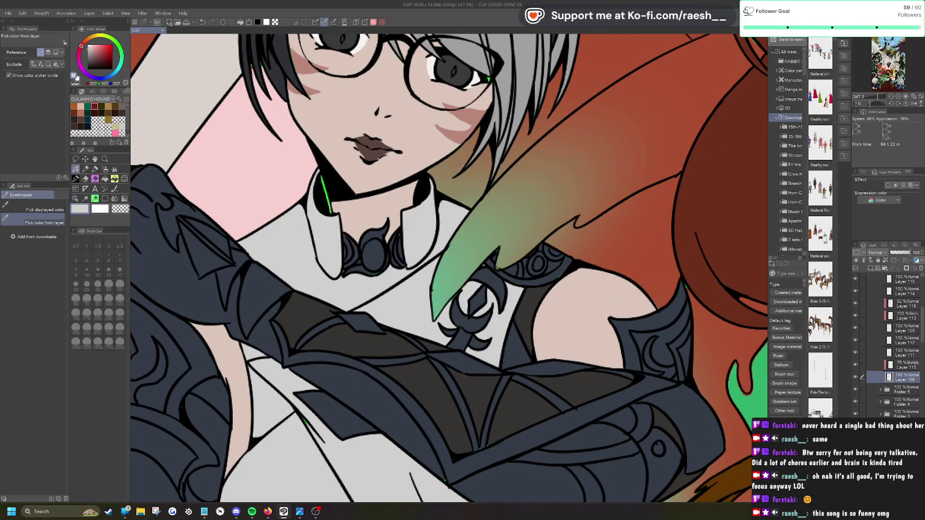
click(347, 159)
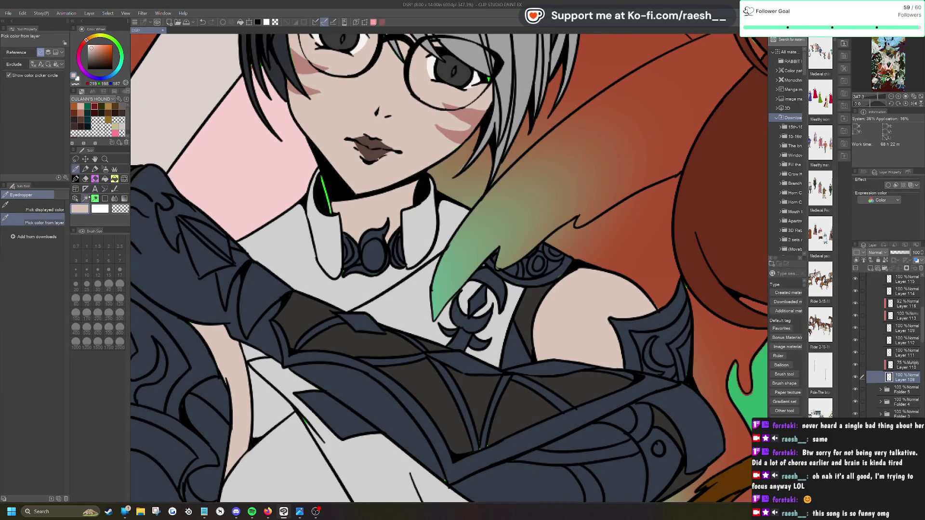
click(85, 169)
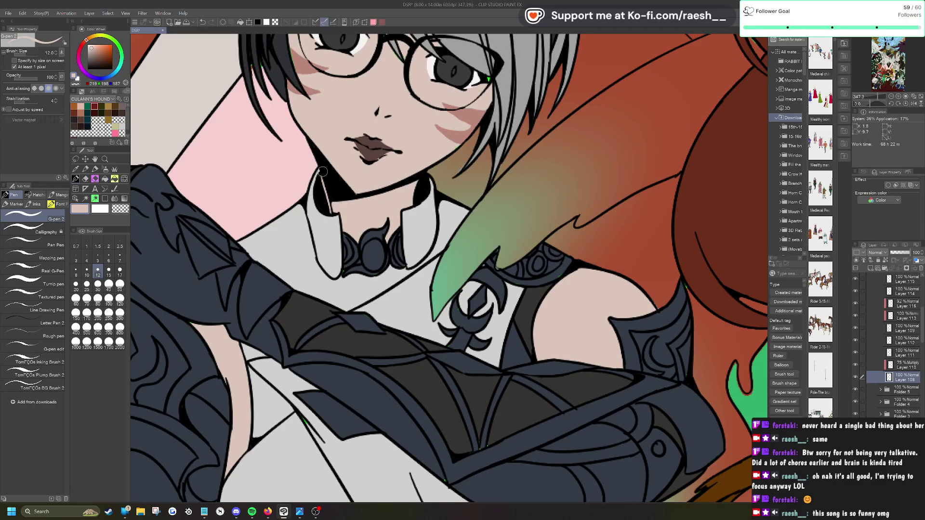
Step: Zoom out to check the whole character and return to colour sampling
key(ctrl+minus)
scroll(257, 288, up, 4)
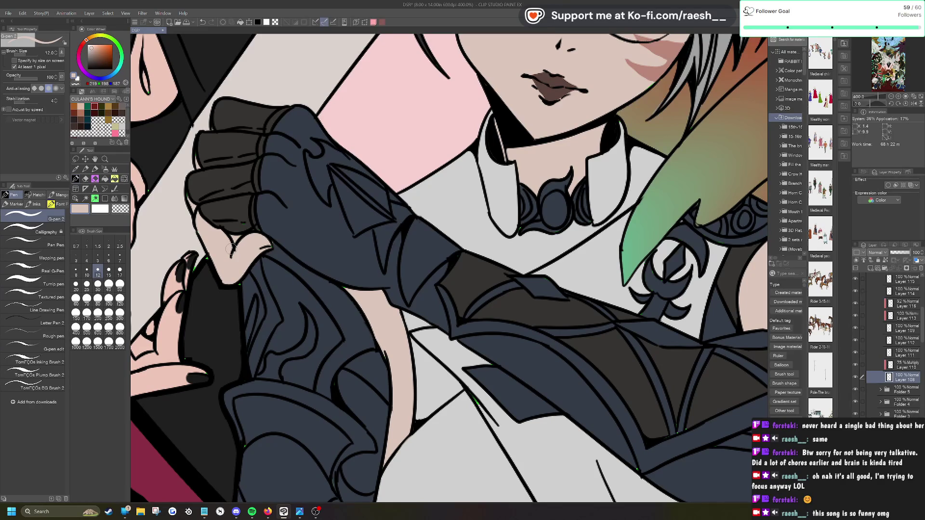
scroll(230, 248, down, 1)
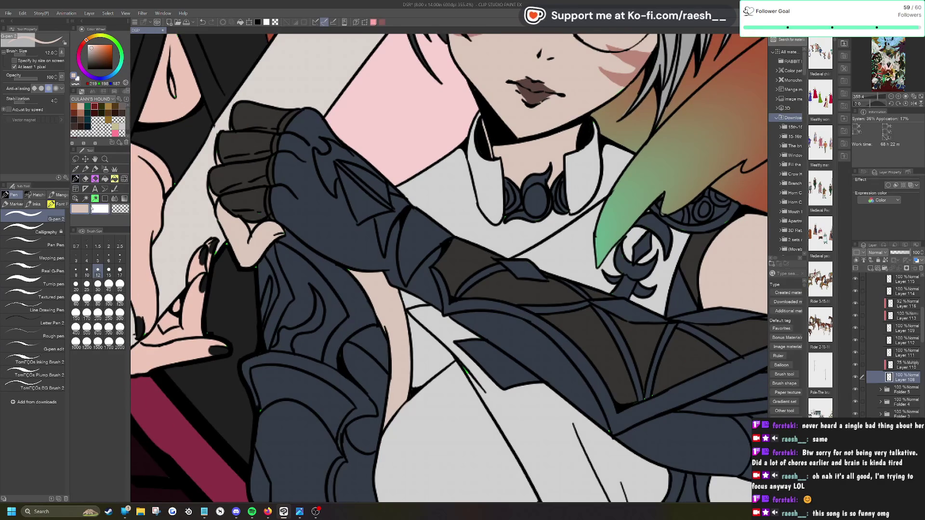
click(75, 169)
scroll(347, 192, down, 4)
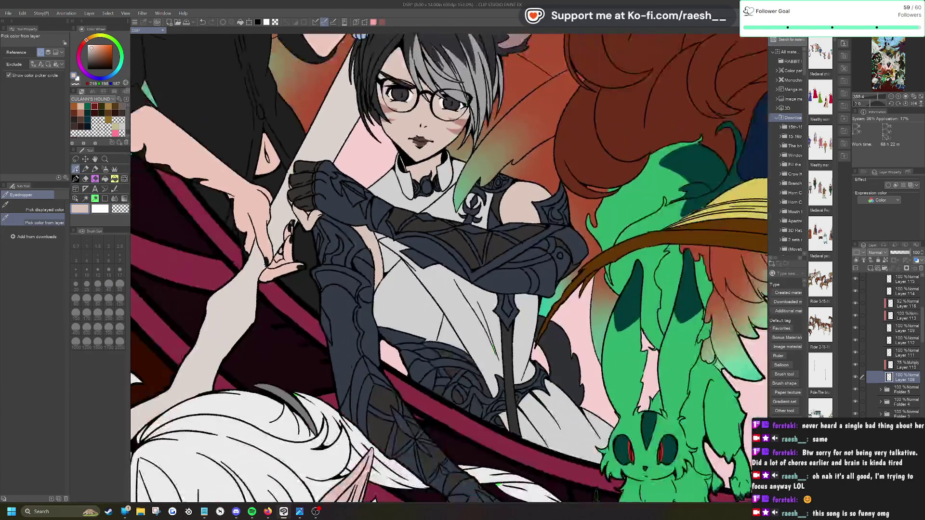
scroll(347, 193, down, 3)
scroll(248, 258, up, 6)
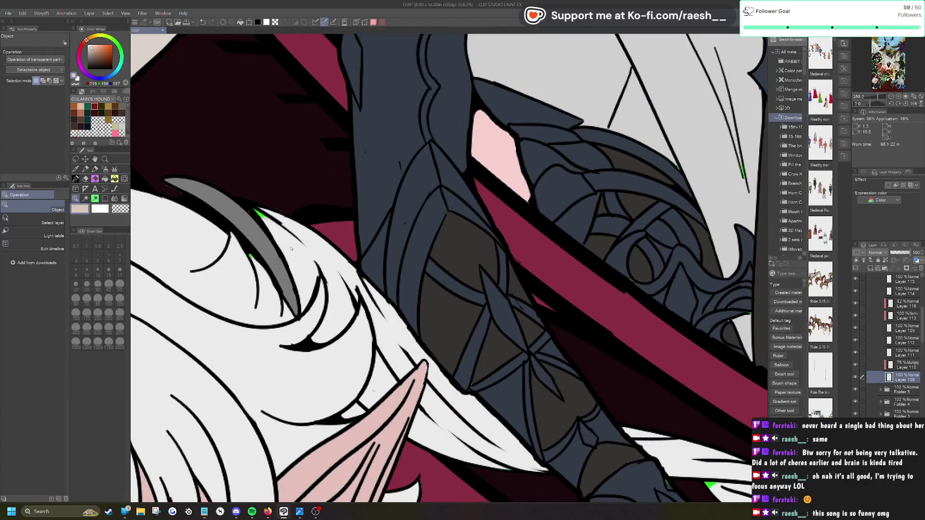
ctrl+click(290, 249)
click(76, 169)
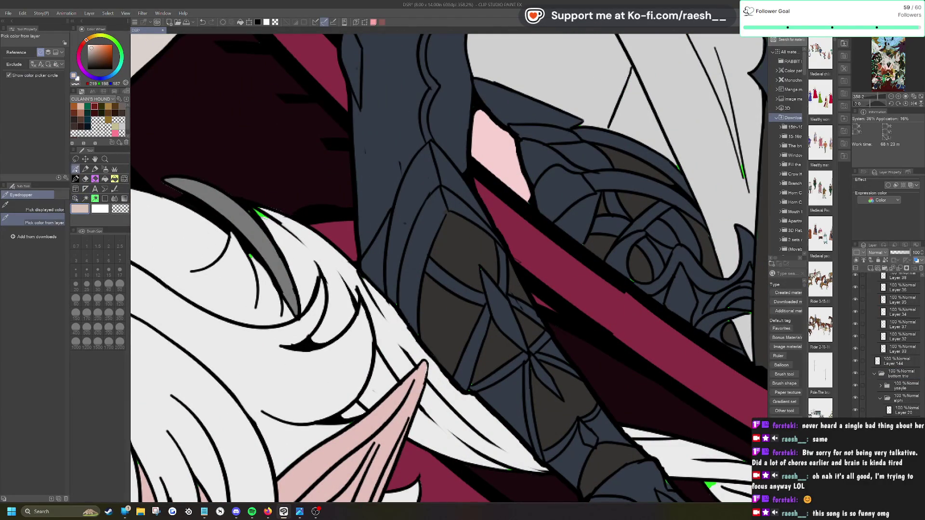
click(261, 265)
key(p)
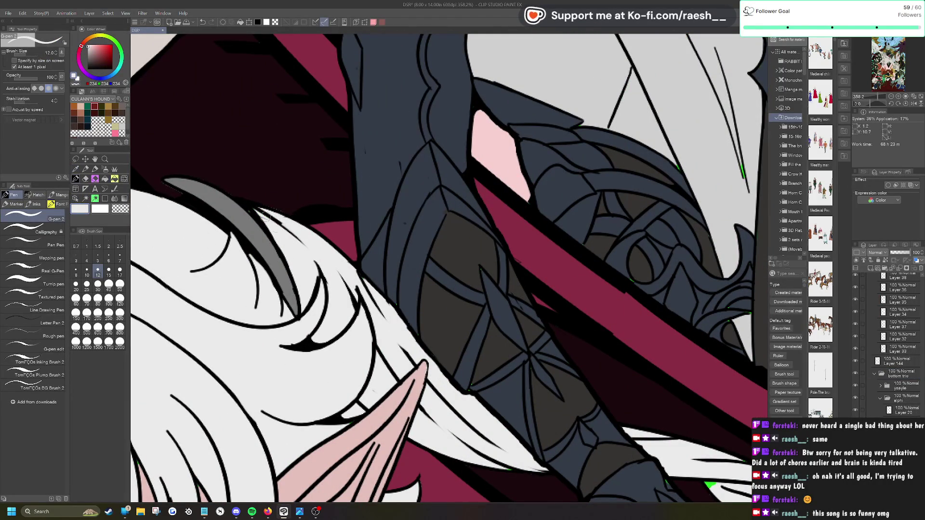
scroll(293, 252, down, 5)
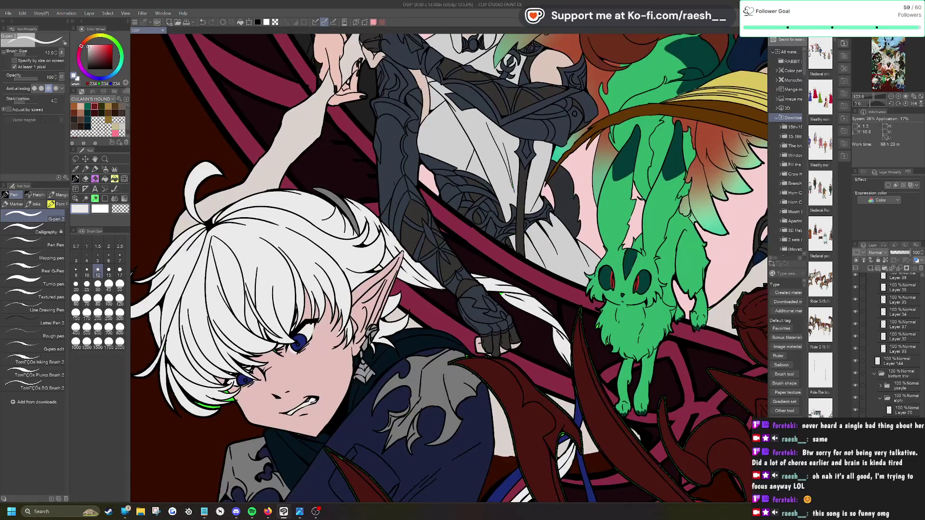
scroll(418, 270, up, 4)
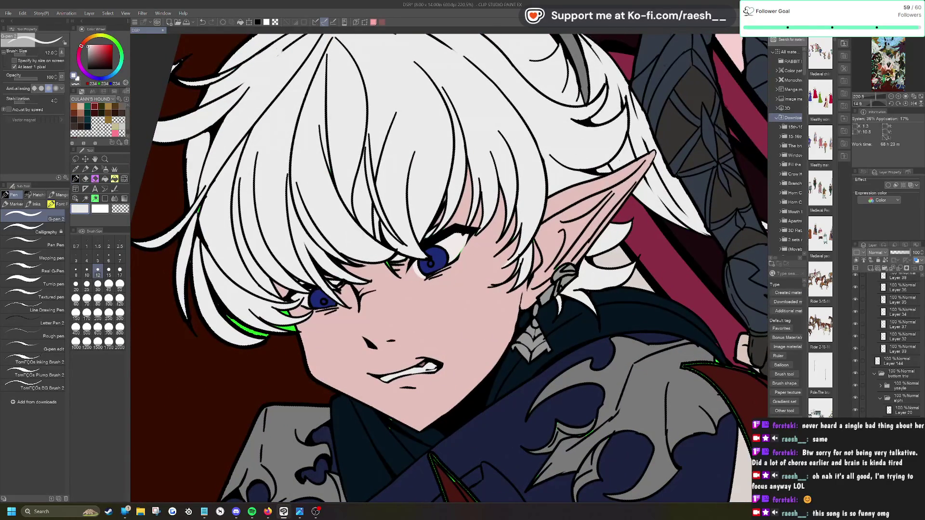
scroll(418, 270, down, 2)
scroll(254, 205, up, 4)
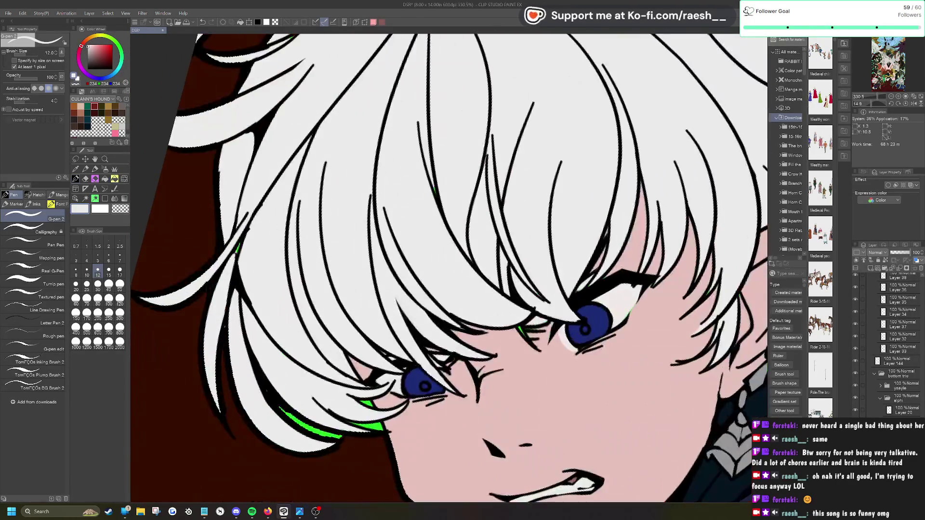
scroll(254, 205, down, 4)
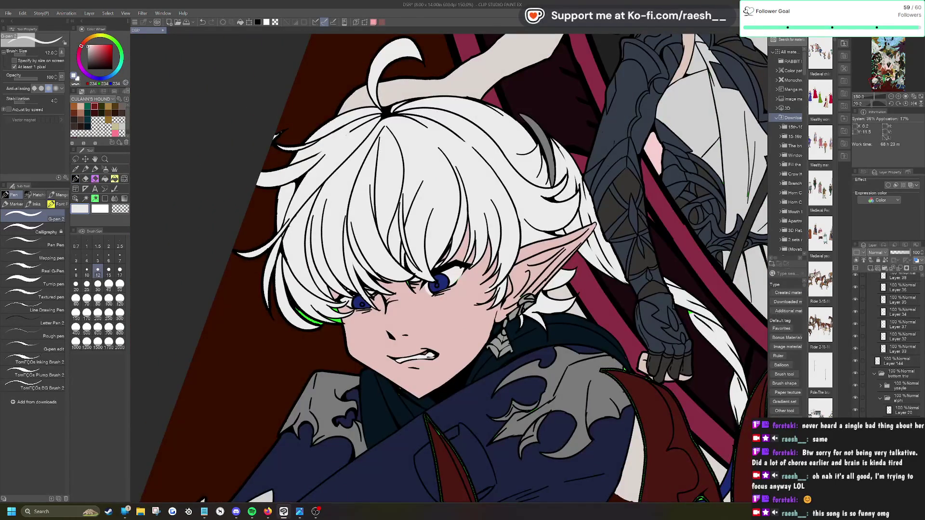
scroll(354, 322, up, 5)
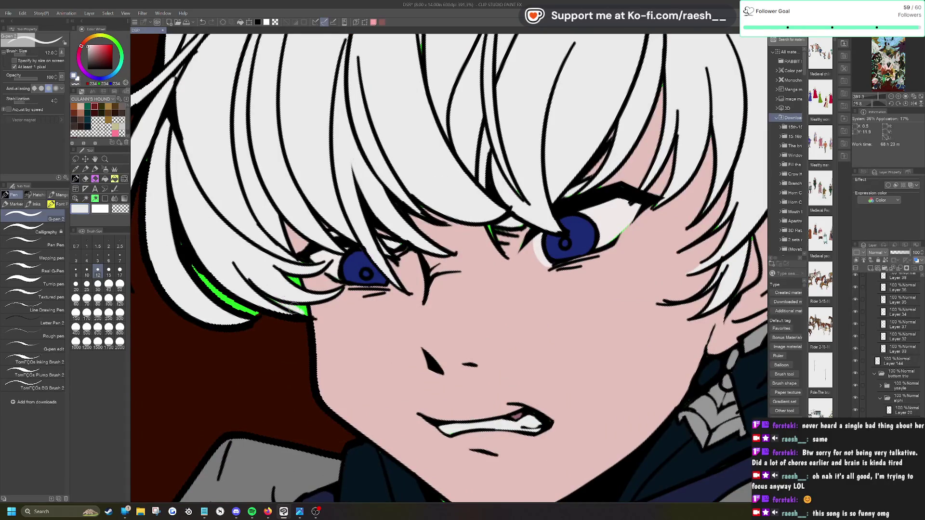
scroll(306, 312, down, 6)
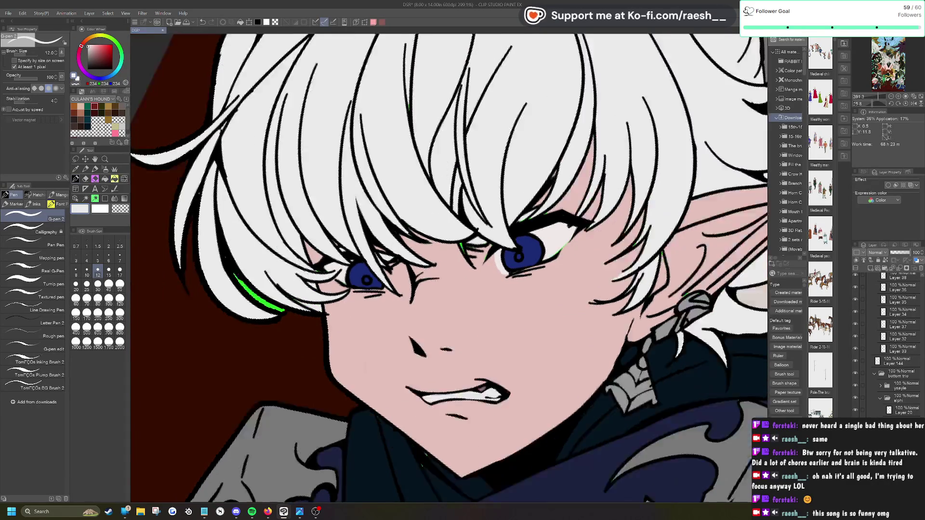
scroll(451, 260, down, 3)
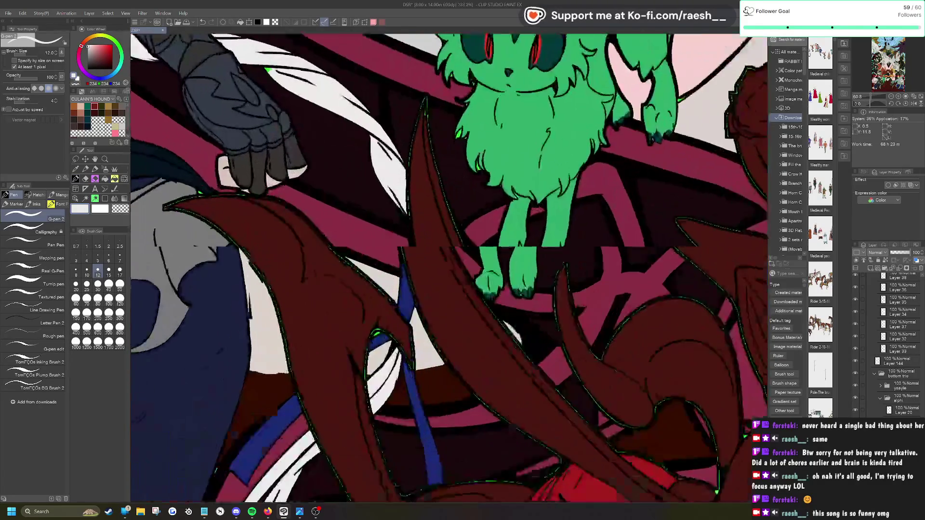
scroll(320, 127, up, 5)
scroll(447, 267, down, 4)
scroll(448, 267, up, 3)
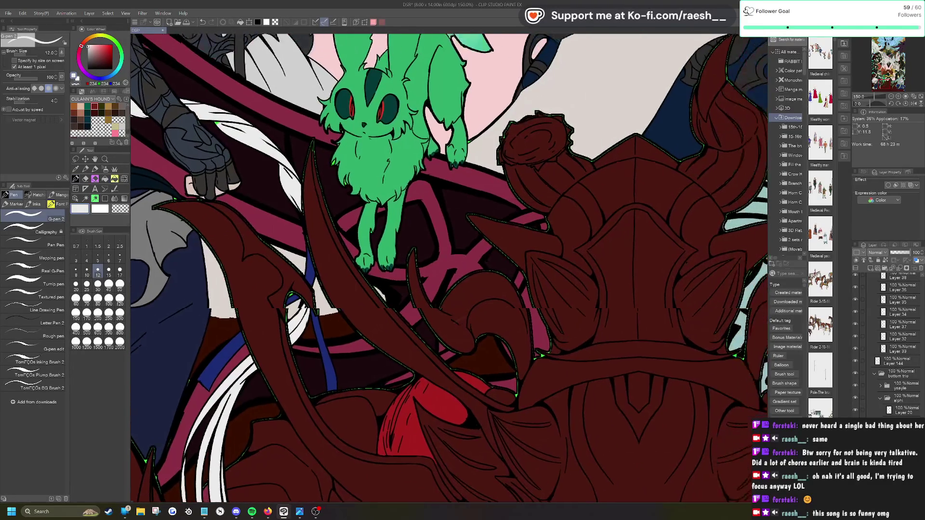
scroll(447, 267, down, 2)
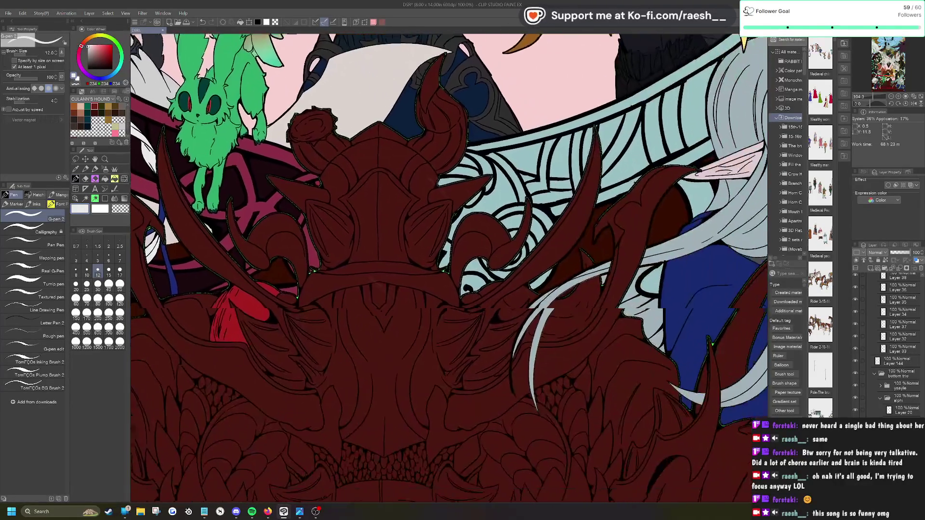
drag(529, 265, 197, 202)
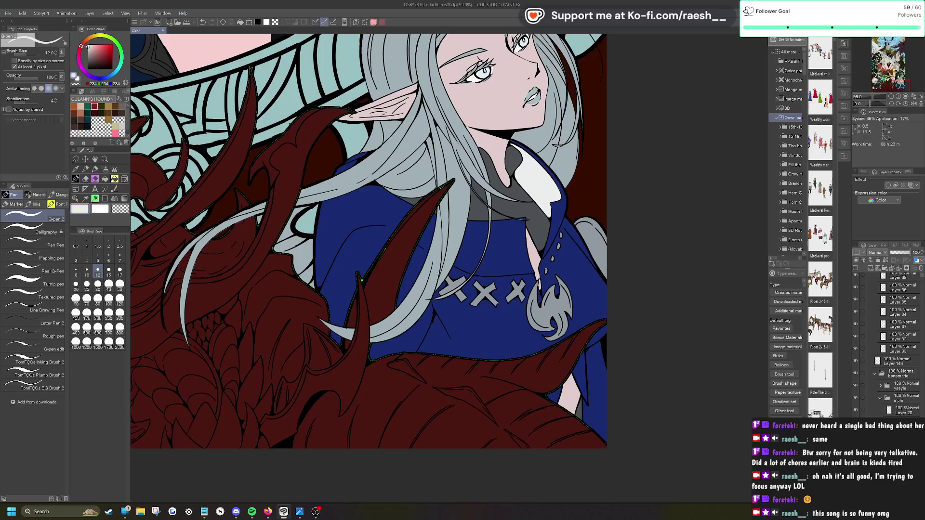
scroll(362, 281, down, 2)
drag(363, 280, 337, 294)
scroll(337, 293, up, 3)
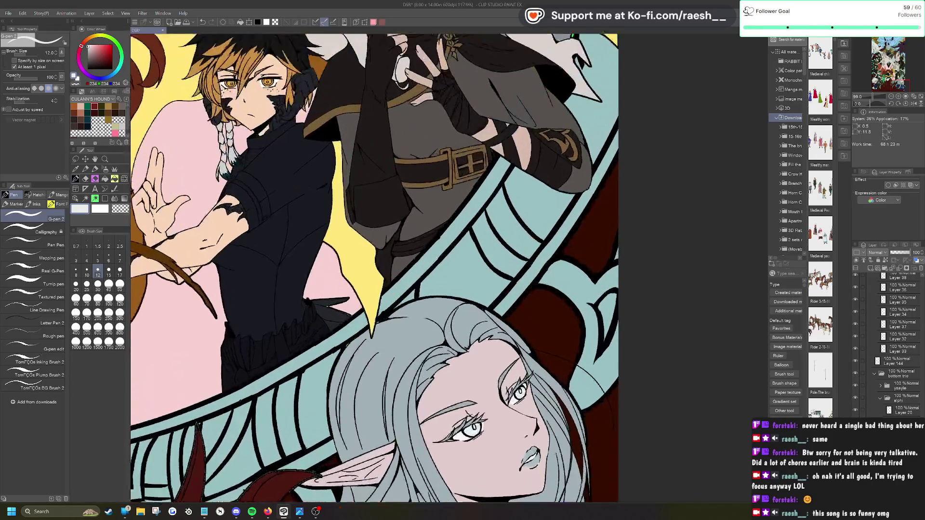
scroll(376, 269, down, 2)
mouse_move(376, 270)
mouse_down()
mouse_move(385, 318)
mouse_move(409, 347)
mouse_up()
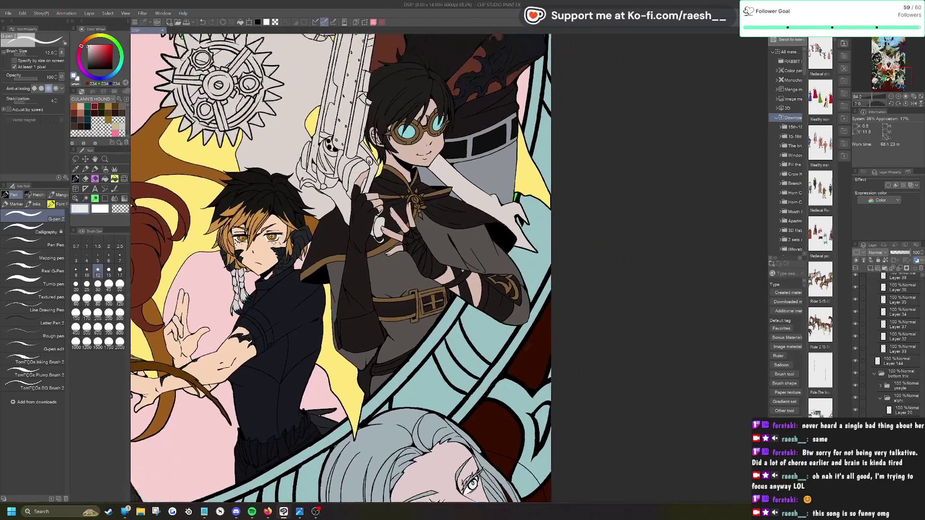
scroll(409, 347, up, 2)
scroll(537, 209, up, 3)
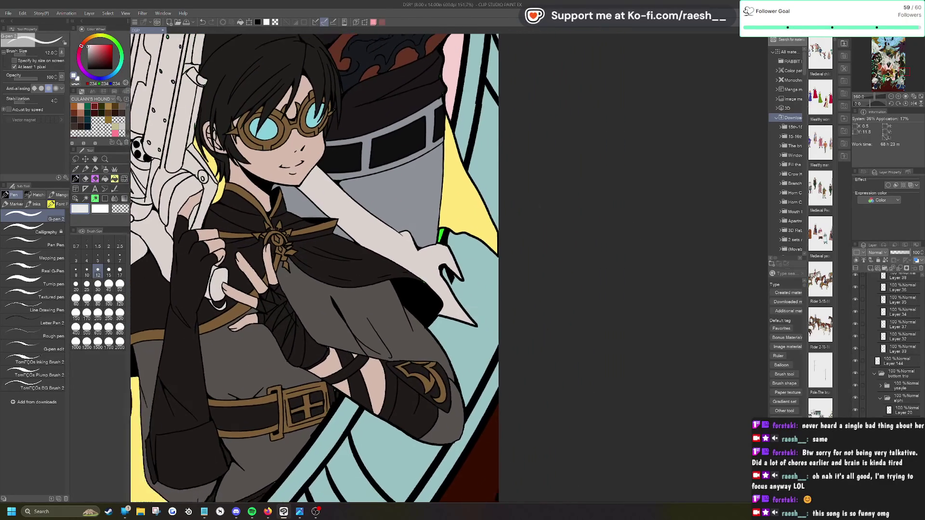
scroll(537, 209, down, 5)
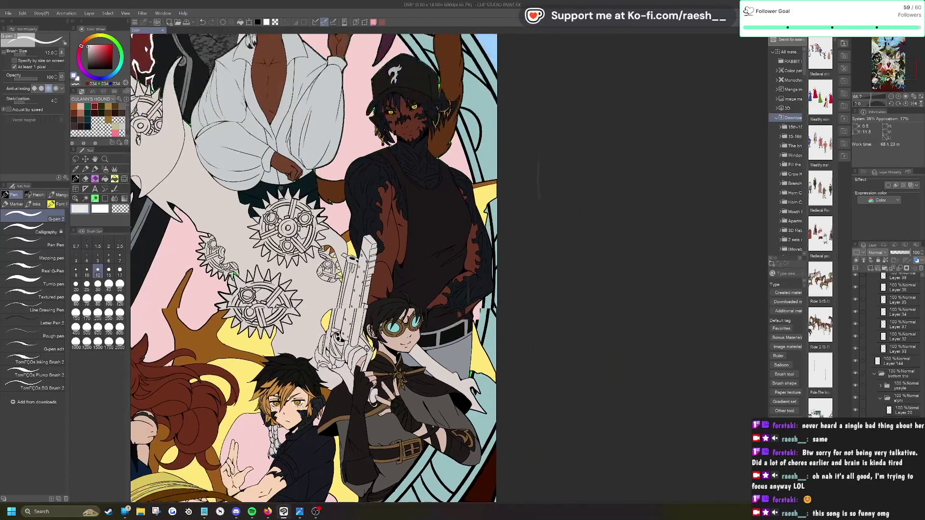
drag(321, 192, 323, 299)
scroll(320, 267, up, 3)
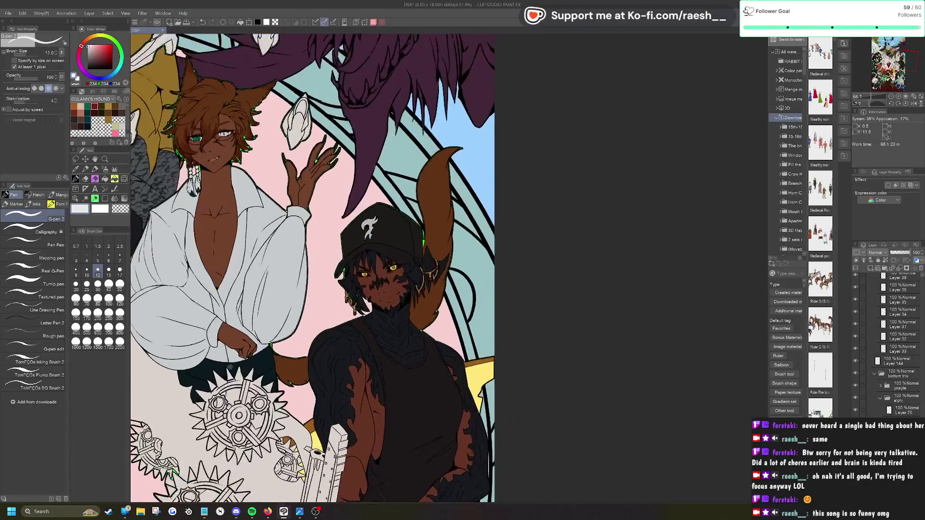
scroll(337, 289, up, 1)
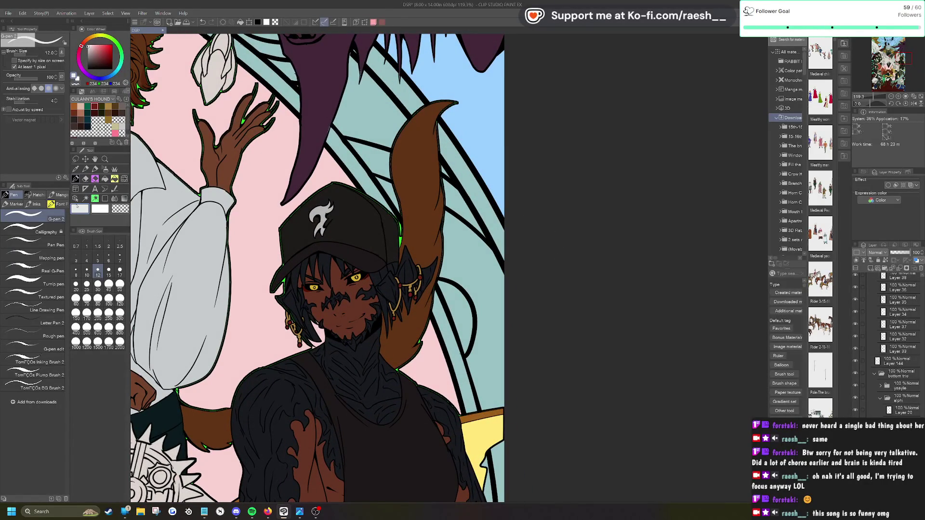
click(76, 200)
click(361, 177)
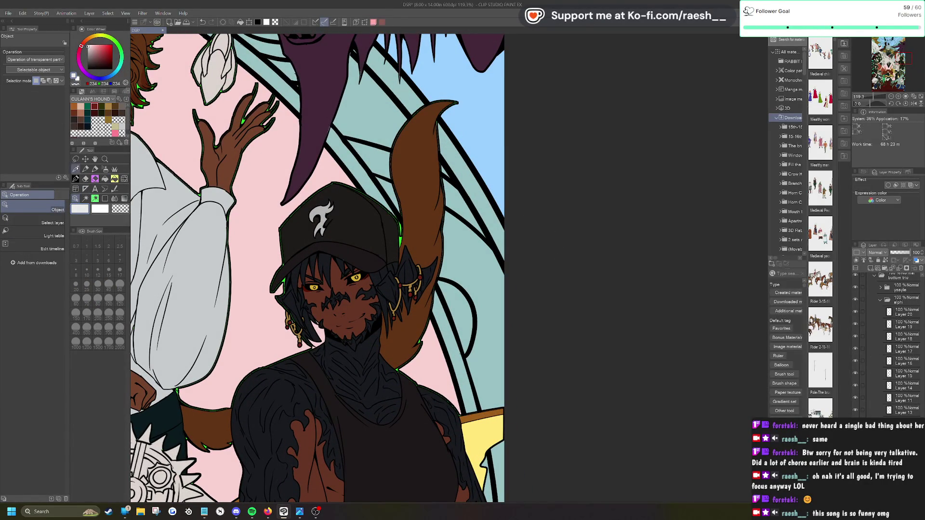
click(75, 178)
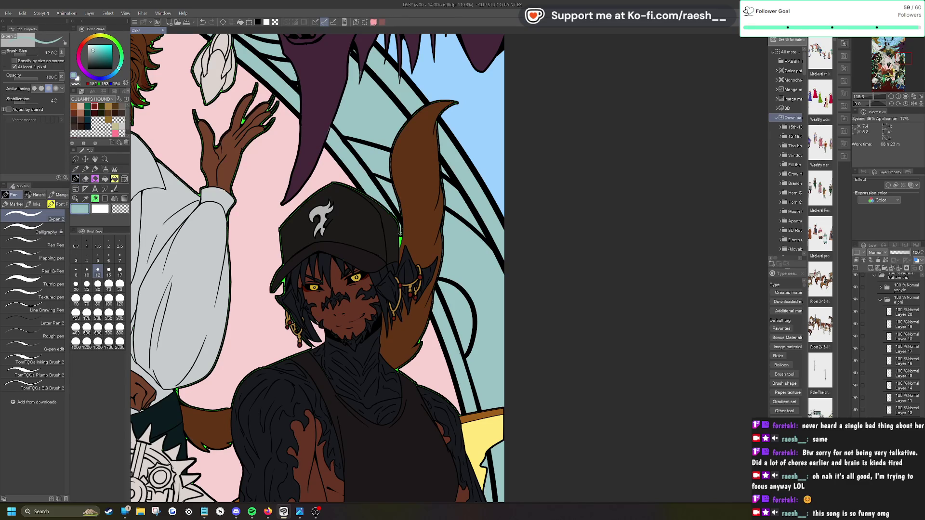
scroll(318, 267, down, 5)
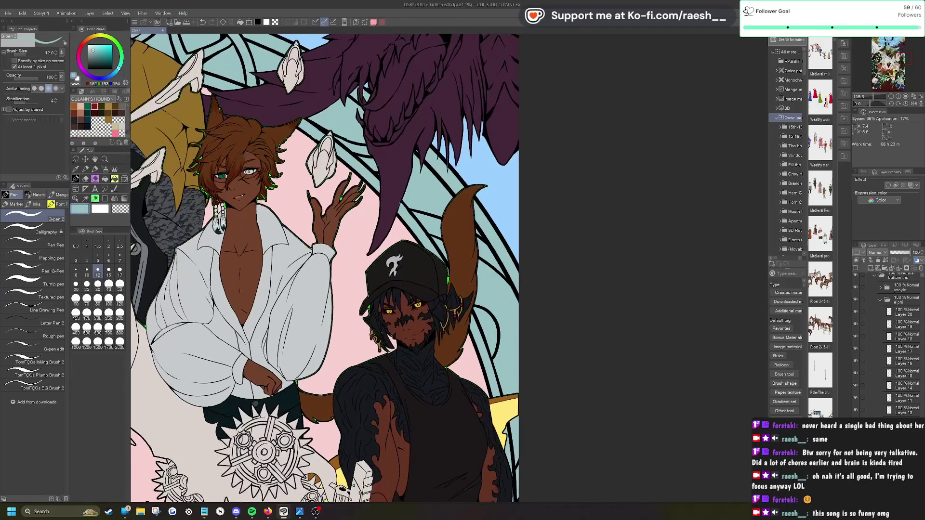
scroll(332, 267, down, 3)
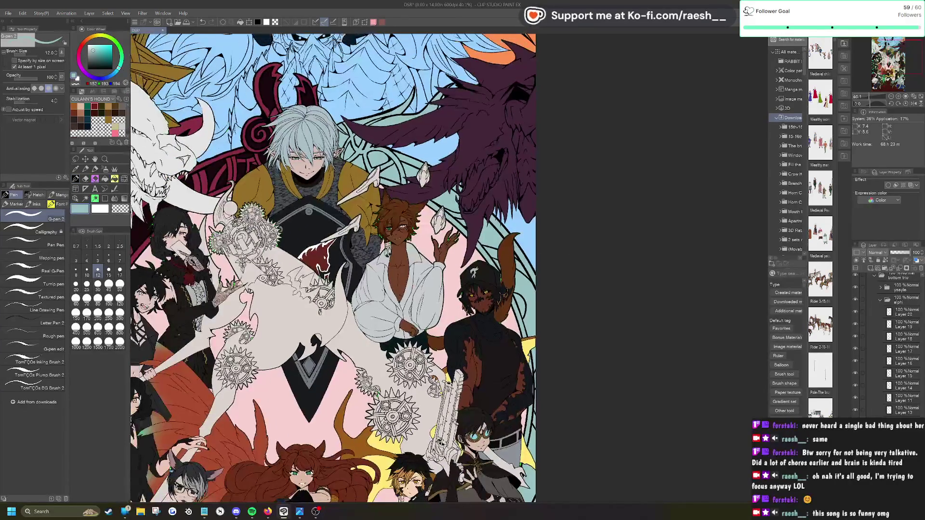
scroll(332, 267, down, 2)
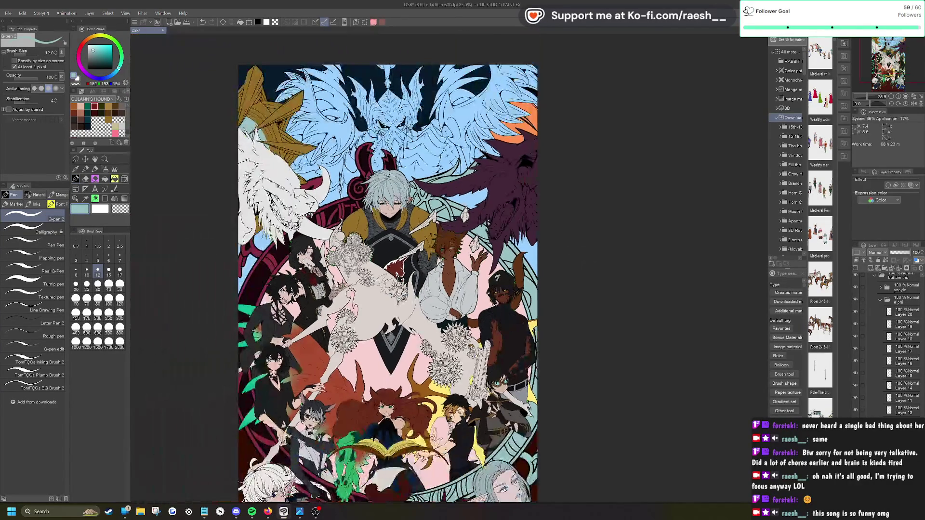
scroll(388, 192, up, 4)
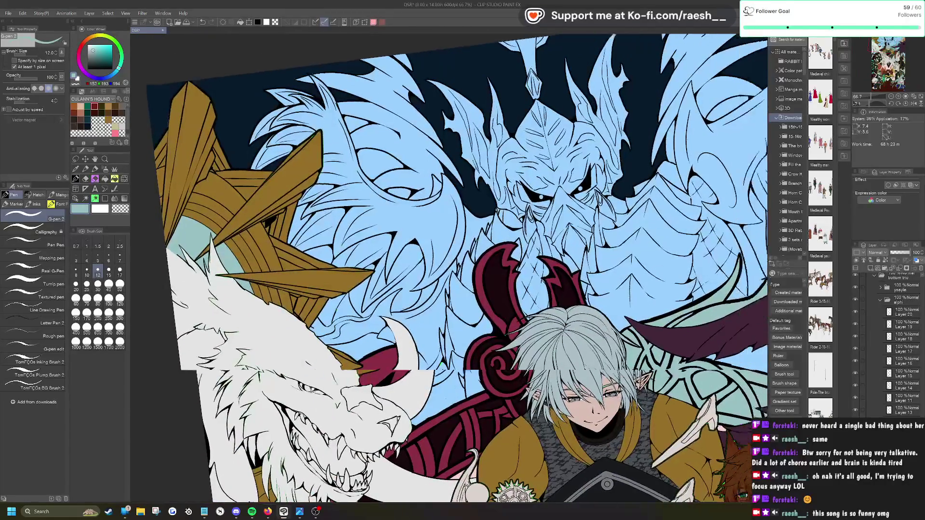
scroll(387, 267, down, 1)
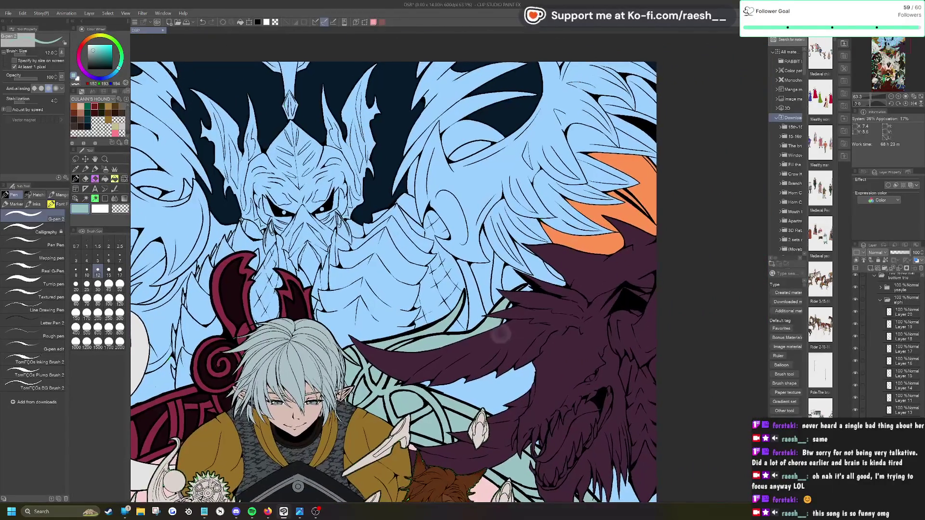
scroll(388, 267, down, 1)
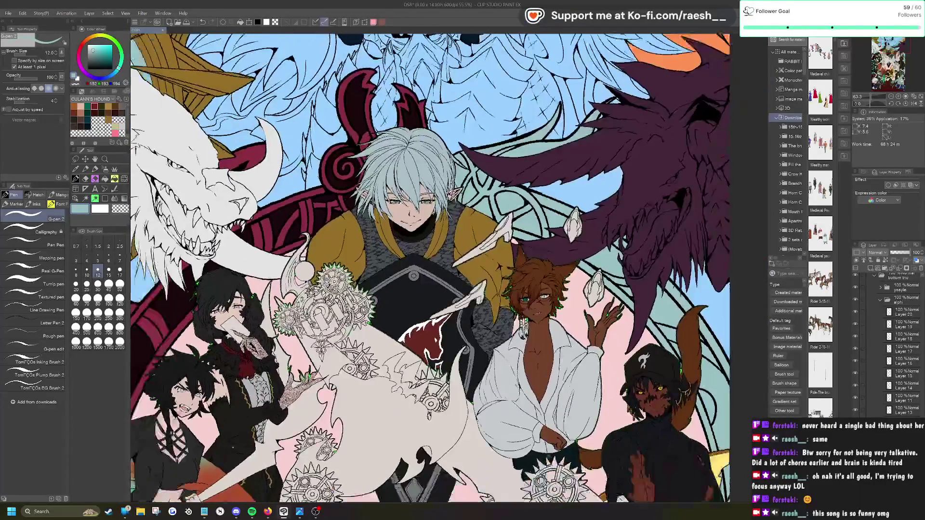
scroll(388, 267, down, 3)
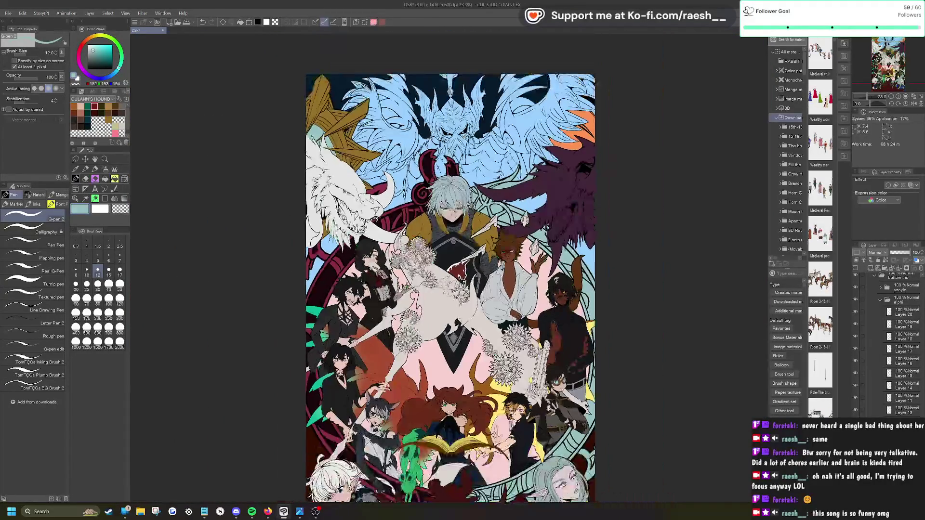
scroll(894, 344, down, 5)
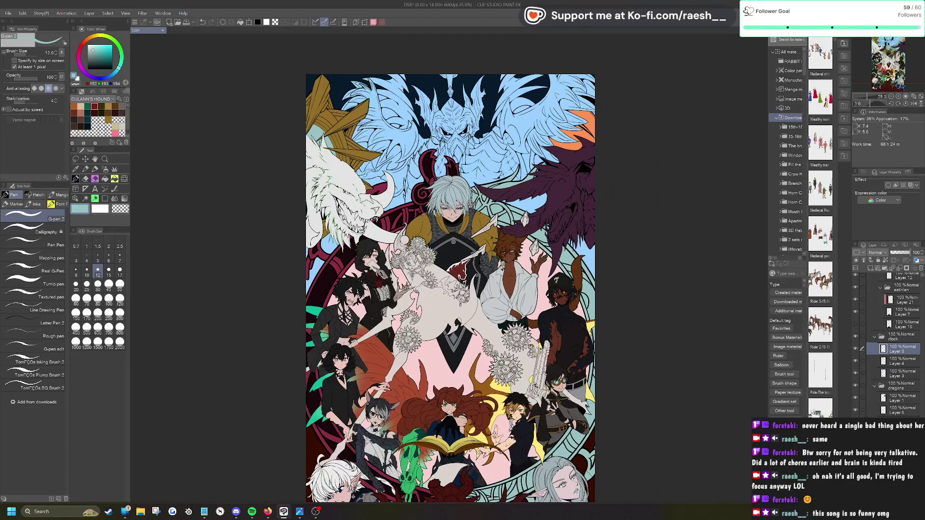
click(902, 185)
click(897, 180)
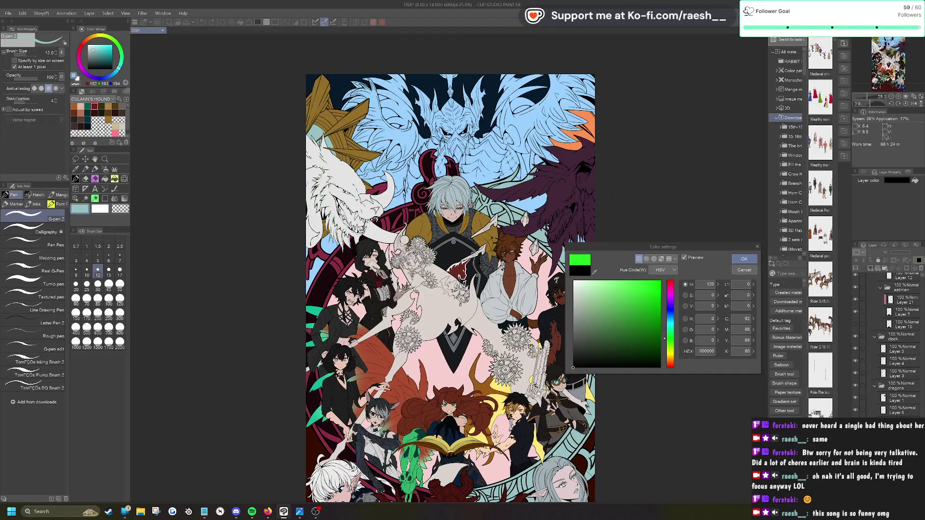
click(738, 257)
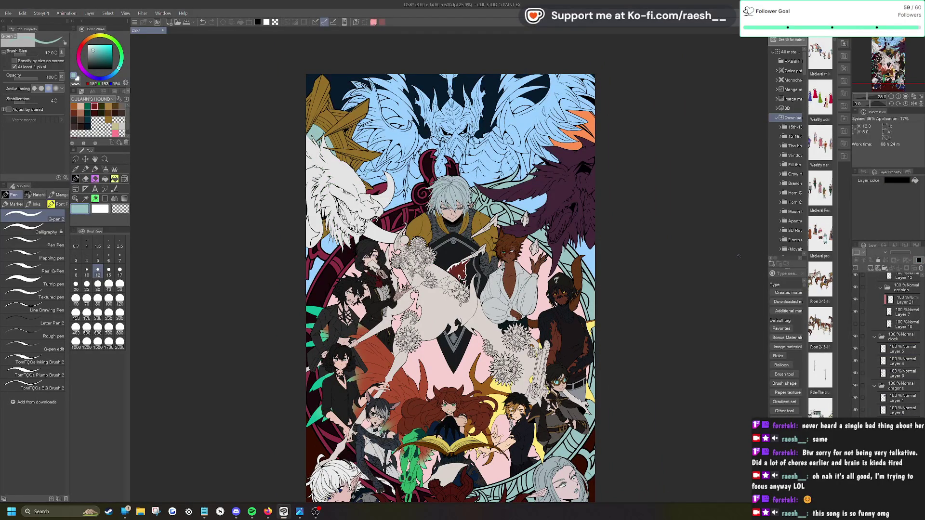
scroll(739, 256, up, 3)
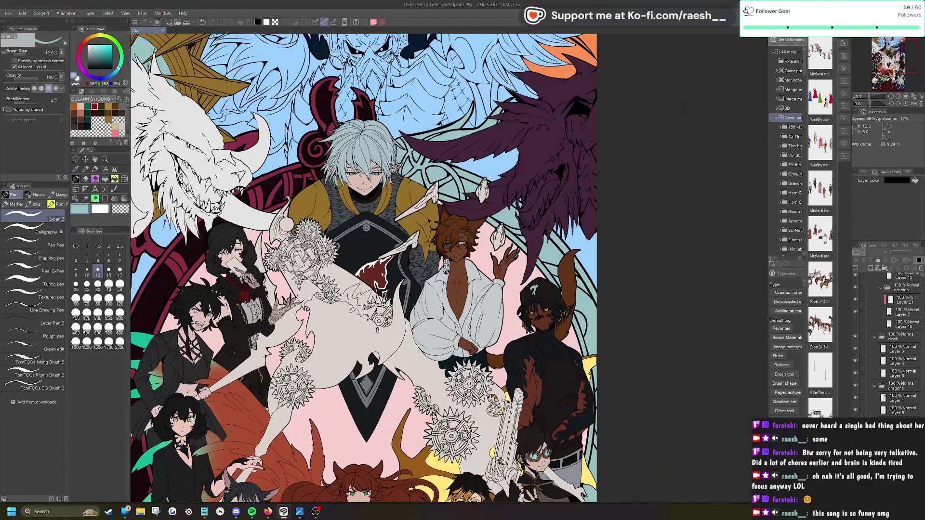
scroll(465, 238, up, 5)
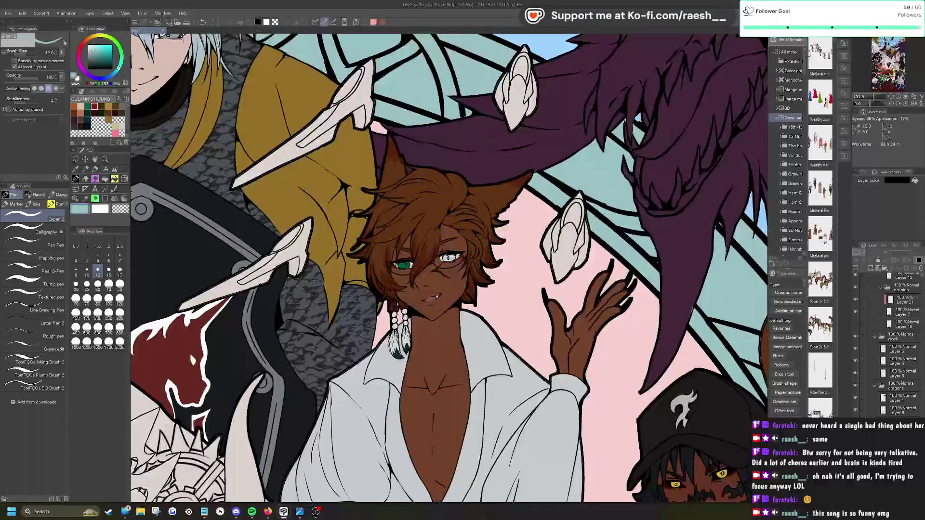
scroll(448, 268, down, 4)
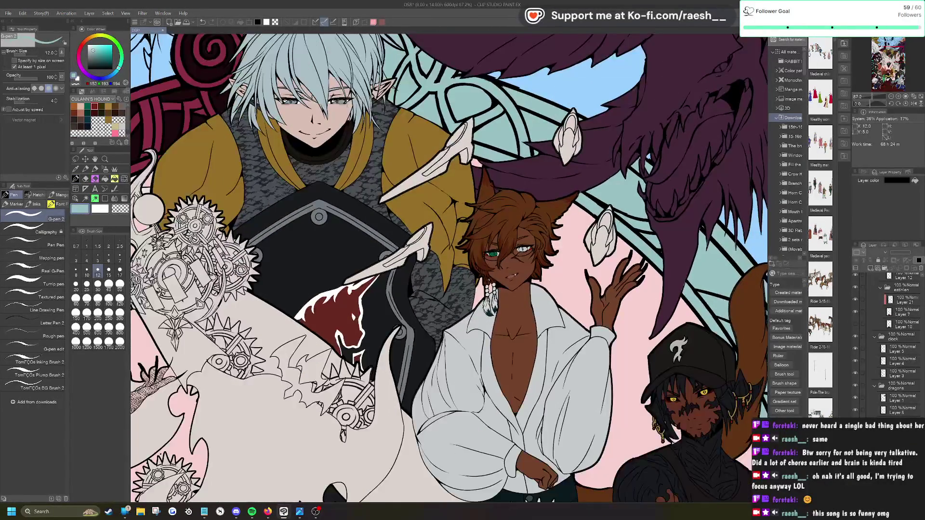
scroll(447, 268, up, 3)
mouse_move(434, 337)
mouse_down()
mouse_move(518, 304)
mouse_move(537, 124)
mouse_move(580, 104)
mouse_up()
mouse_move(448, 269)
mouse_down()
mouse_move(510, 251)
mouse_move(540, 166)
mouse_up()
scroll(450, 268, down, 5)
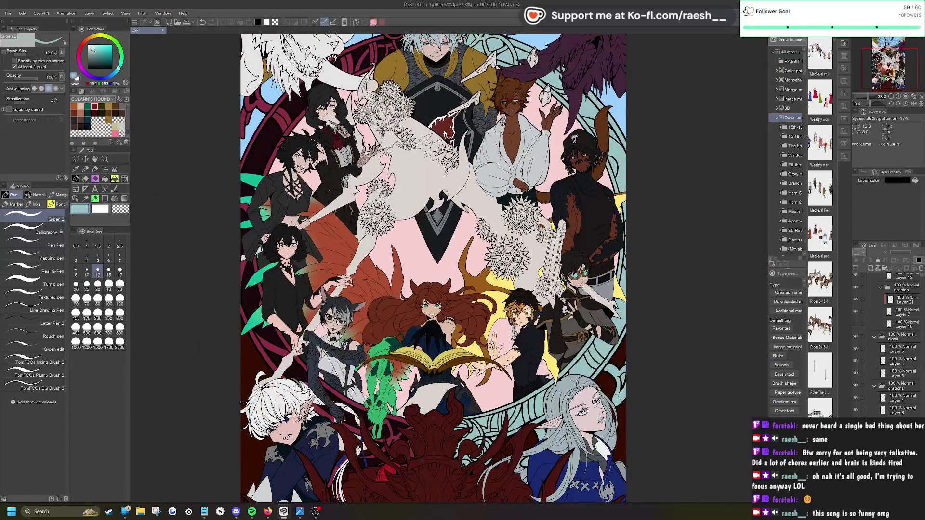
scroll(212, 96, up, 5)
scroll(344, 212, up, 5)
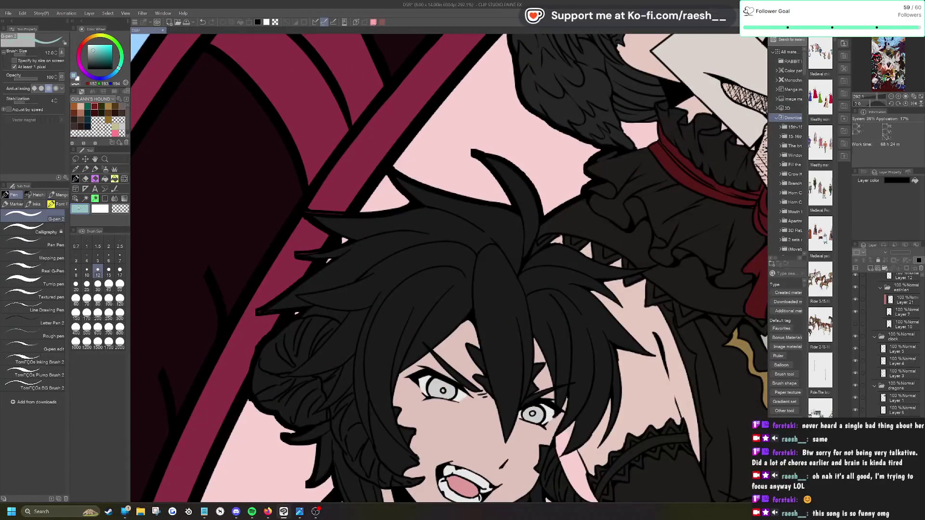
Step: Make the LINES layer active and set the pen colour to black
click(76, 198)
click(349, 243)
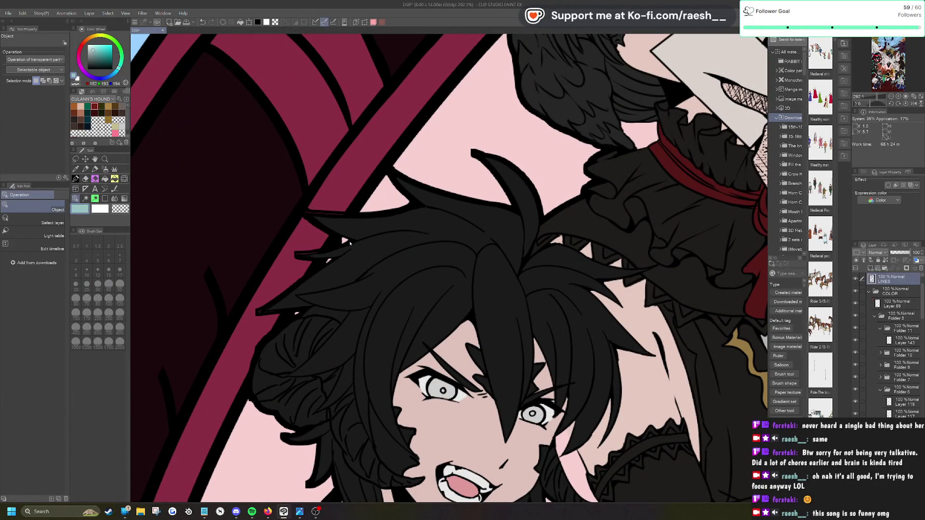
click(88, 69)
click(76, 179)
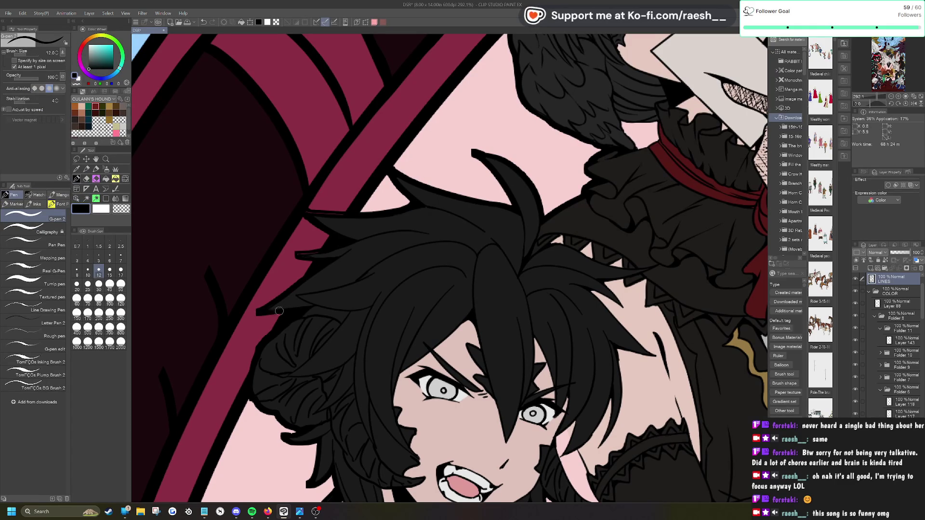
Step: At 100% zoom, make the dark-haired girl's sleeve layer active with the Hard eraser
key(ctrl+alt+0)
scroll(237, 445, up, 5)
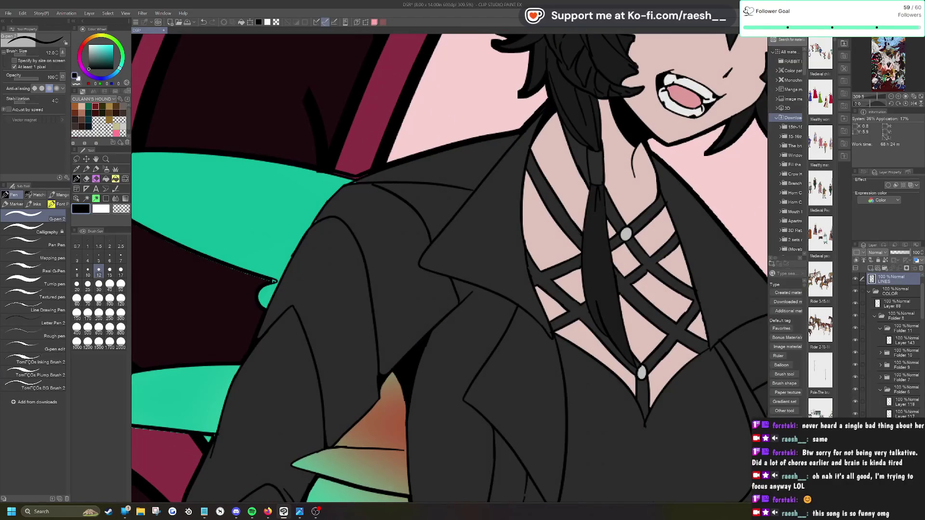
scroll(273, 281, down, 5)
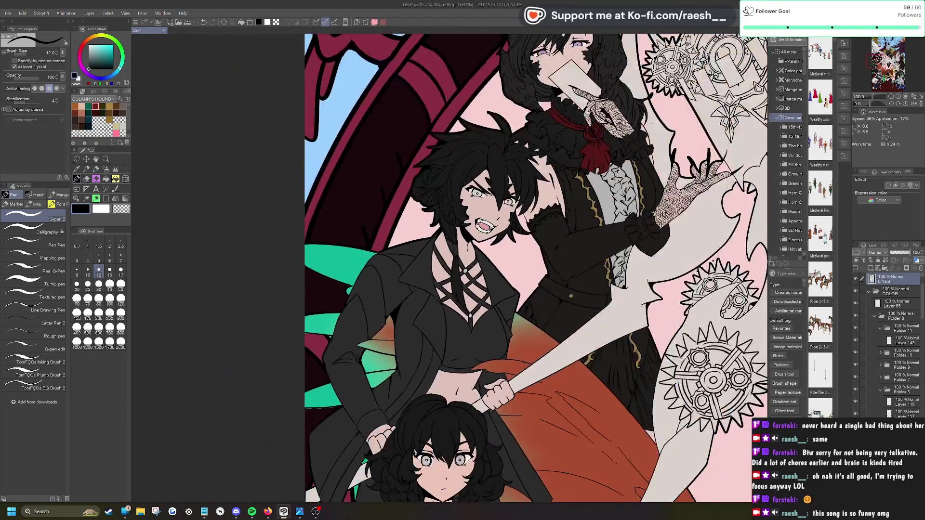
scroll(273, 280, up, 2)
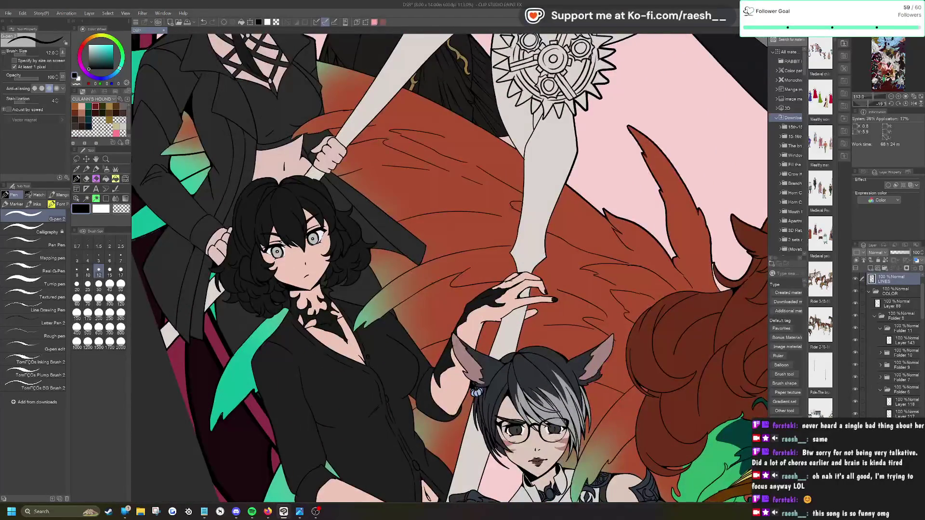
scroll(298, 241, up, 5)
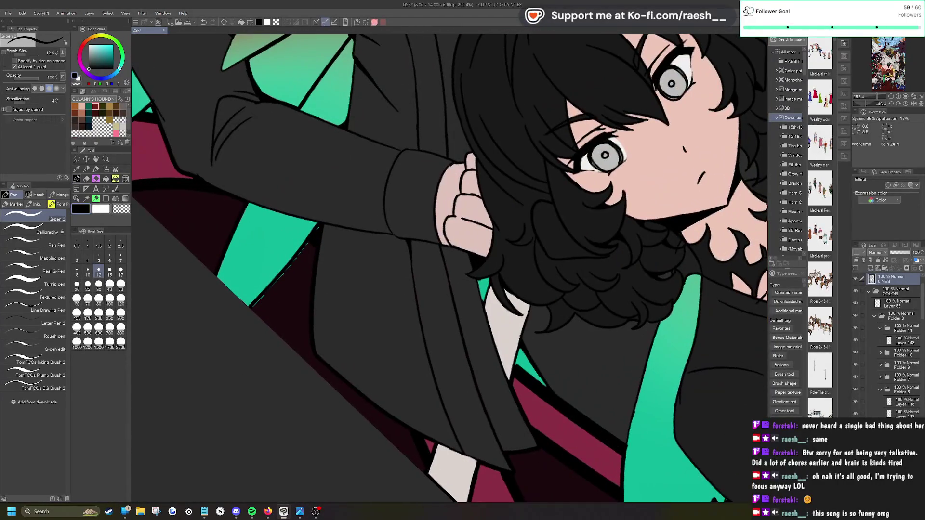
click(76, 199)
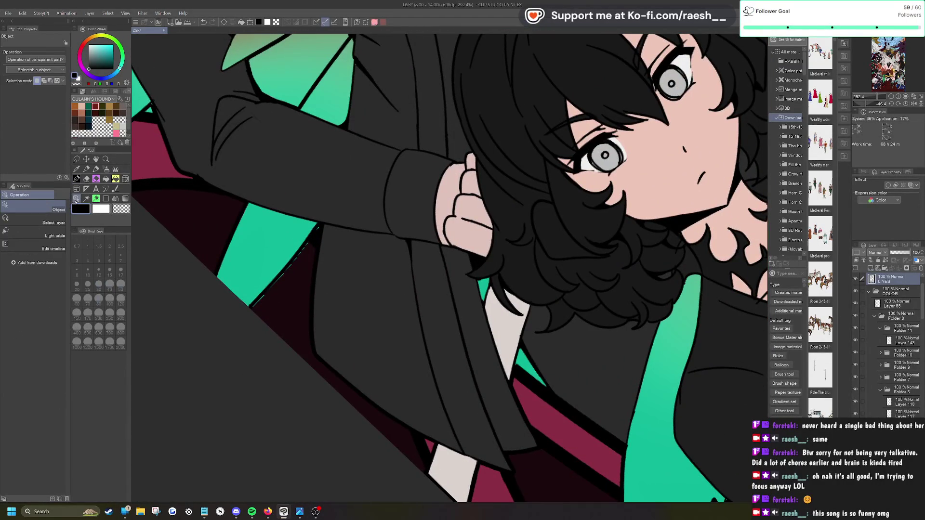
click(257, 264)
key(e)
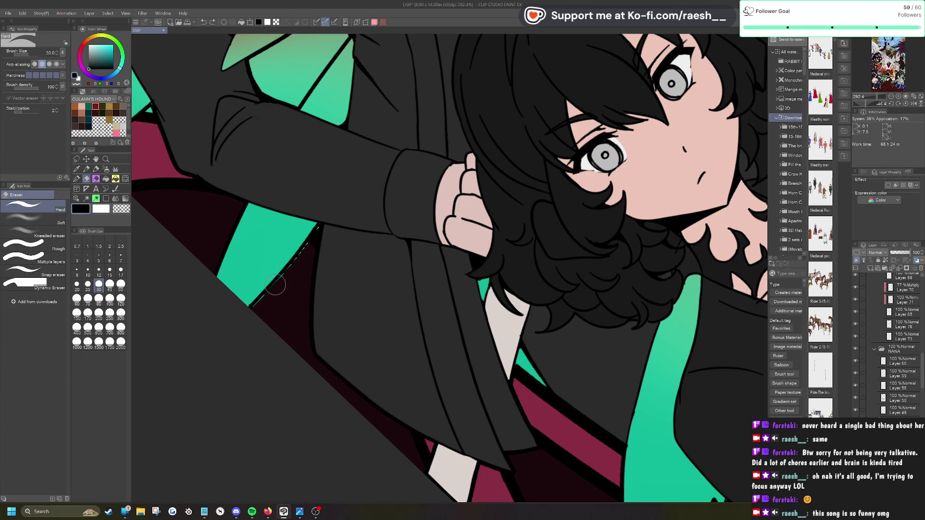
Step: Erase the white gap pixels along the dark-haired girl's sleeve edge
ctrl+shift+click(275, 285)
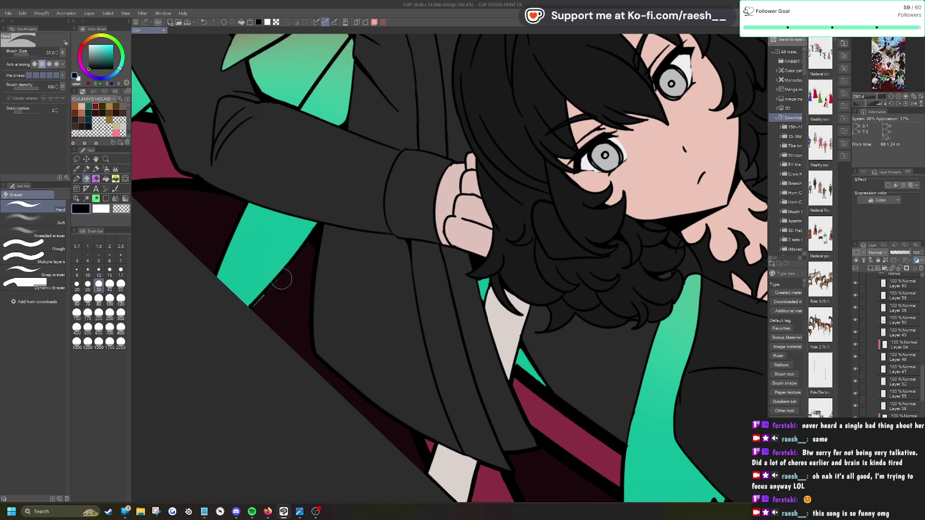
scroll(544, 487, down, 2)
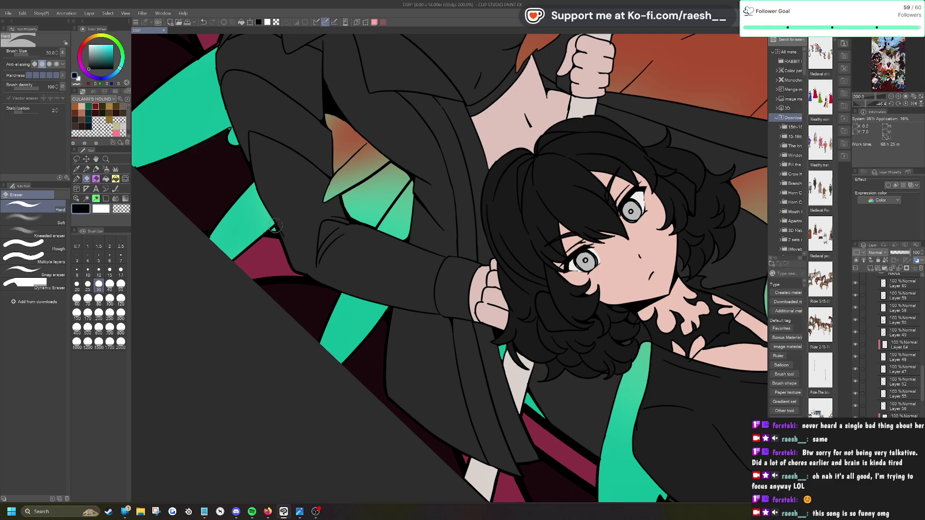
scroll(275, 227, up, 3)
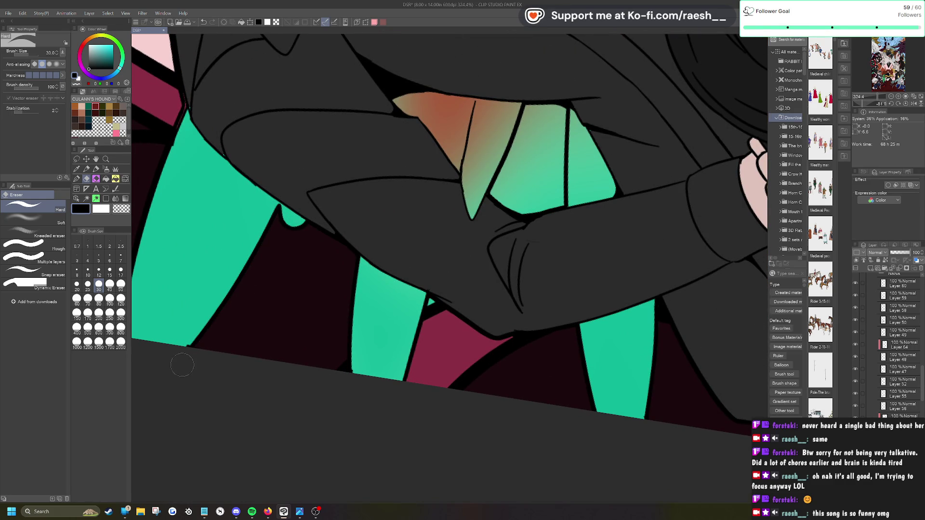
scroll(182, 365, down, 2)
scroll(319, 198, up, 3)
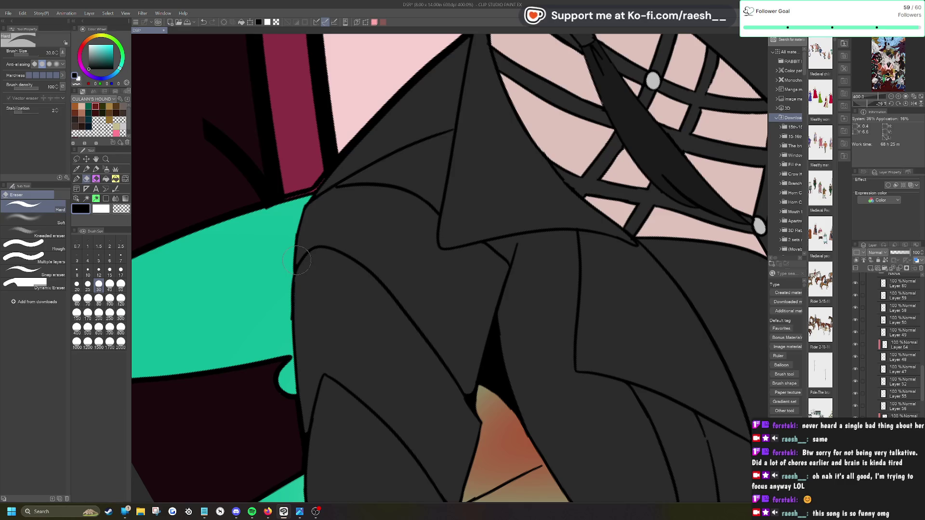
scroll(303, 258, down, 4)
scroll(414, 270, down, 2)
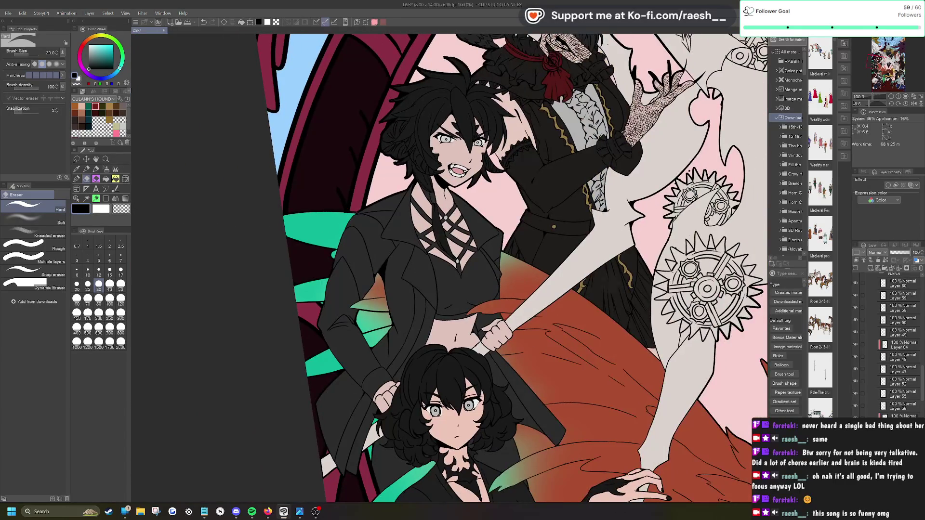
scroll(448, 270, down, 1)
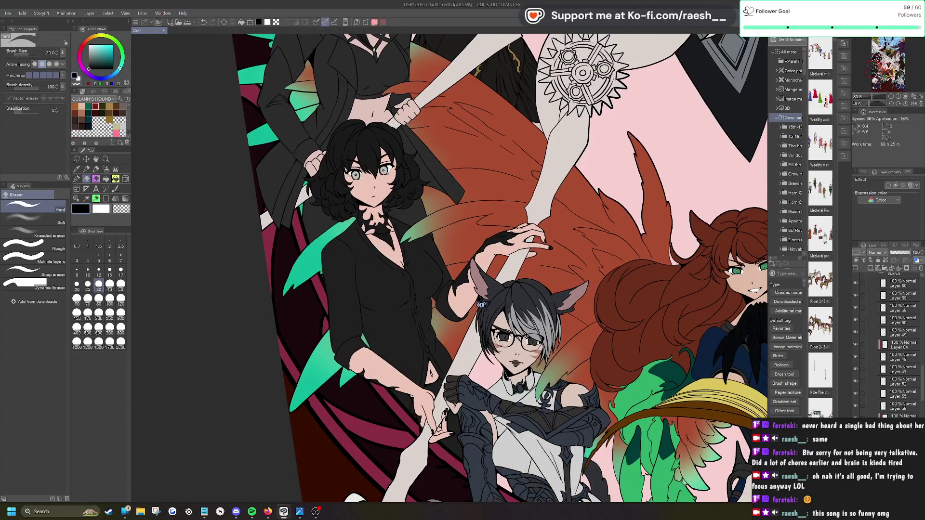
scroll(347, 395, up, 4)
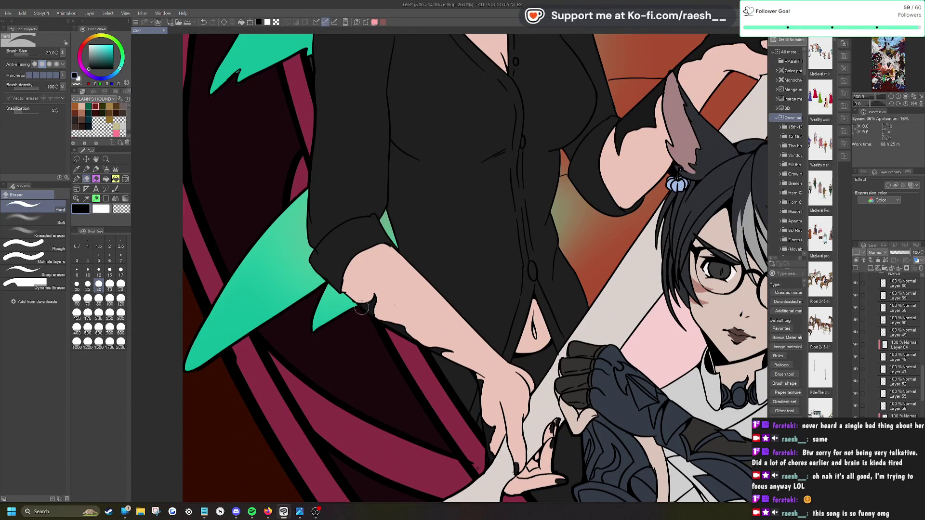
scroll(315, 338, down, 3)
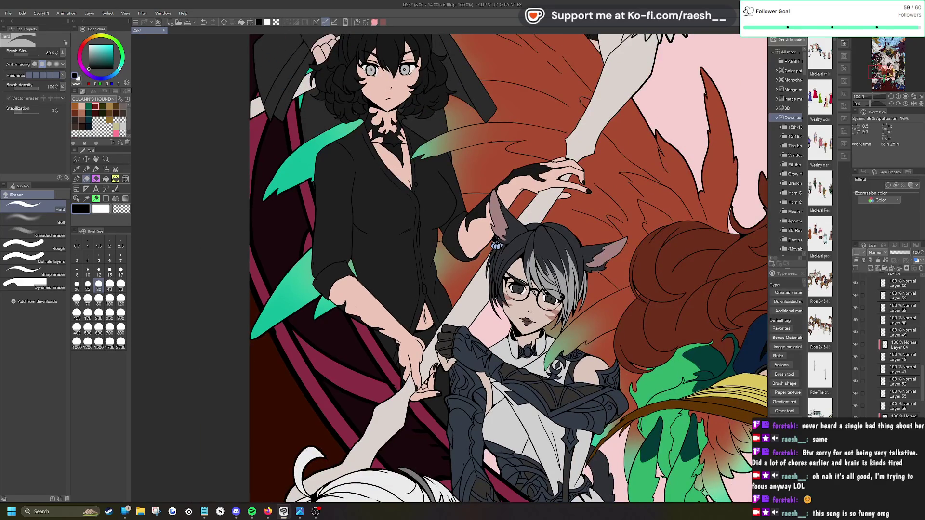
scroll(385, 215, up, 3)
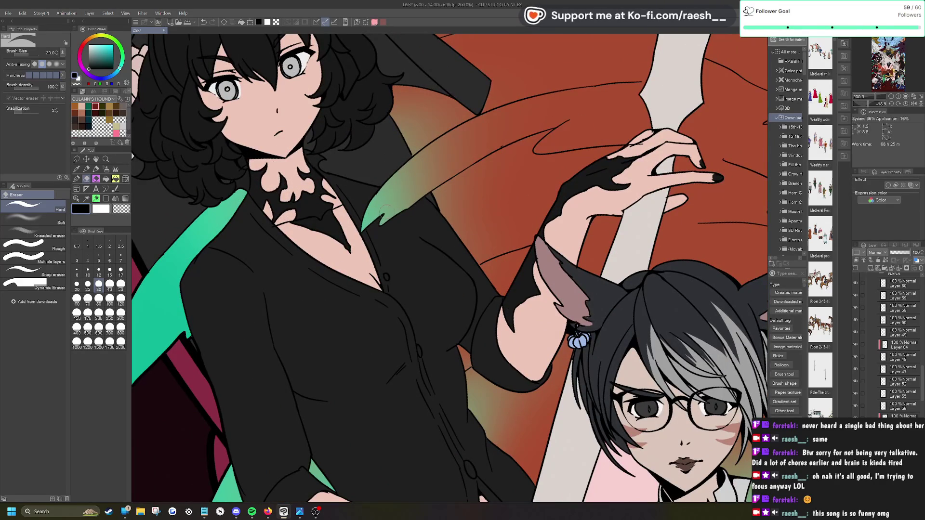
scroll(386, 210, down, 5)
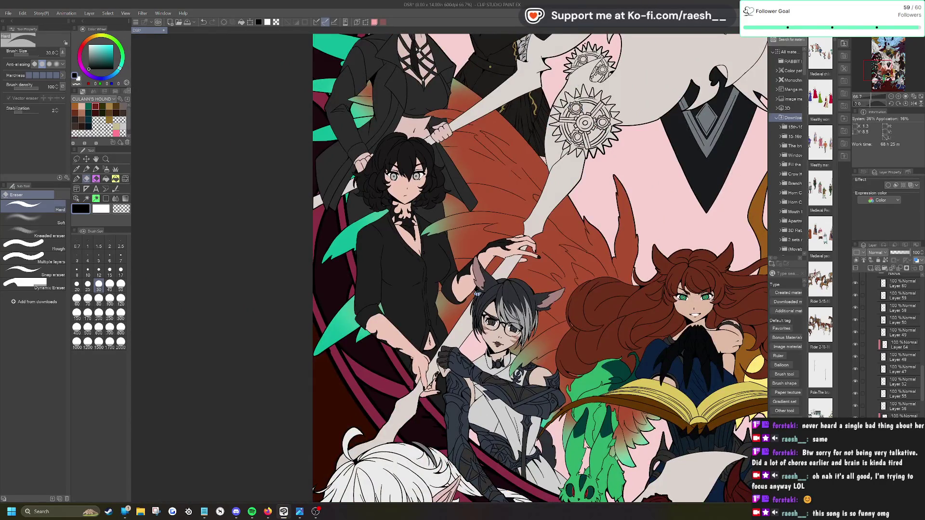
scroll(455, 155, up, 5)
scroll(421, 180, down, 5)
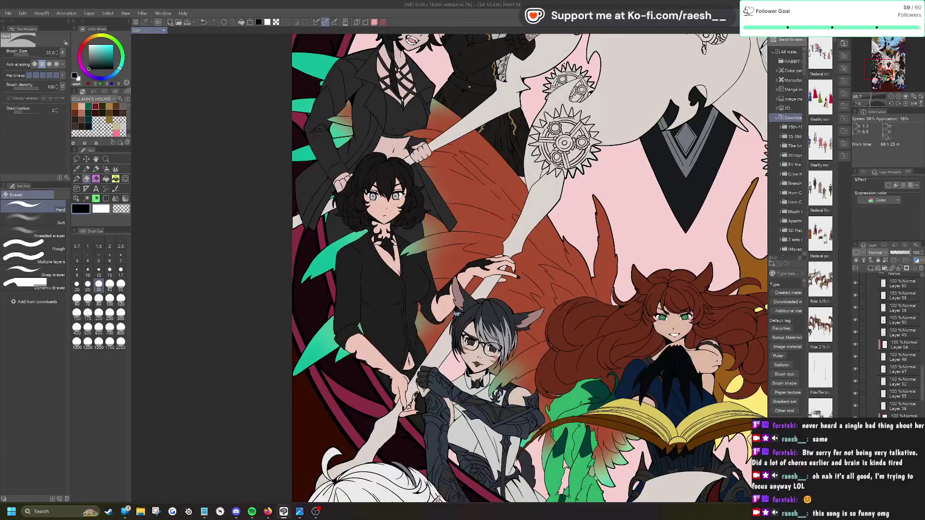
scroll(481, 268, down, 5)
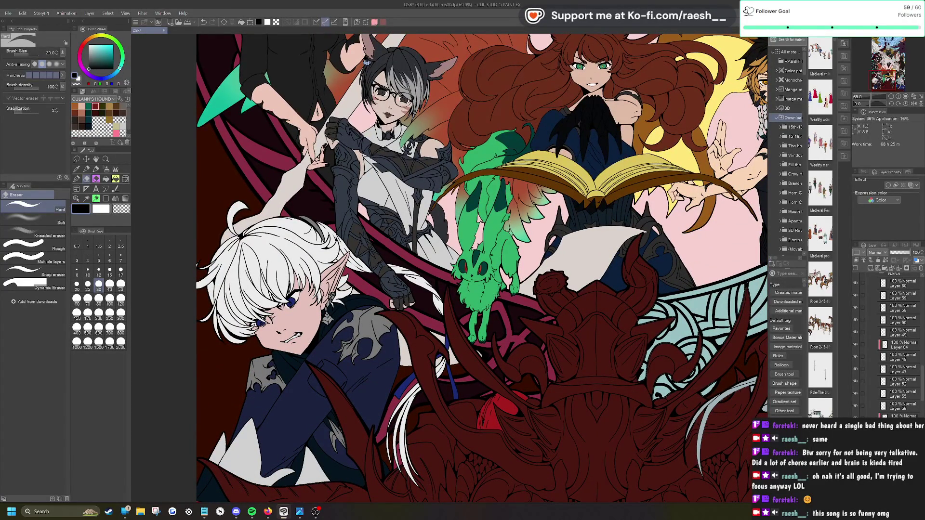
scroll(481, 268, down, 5)
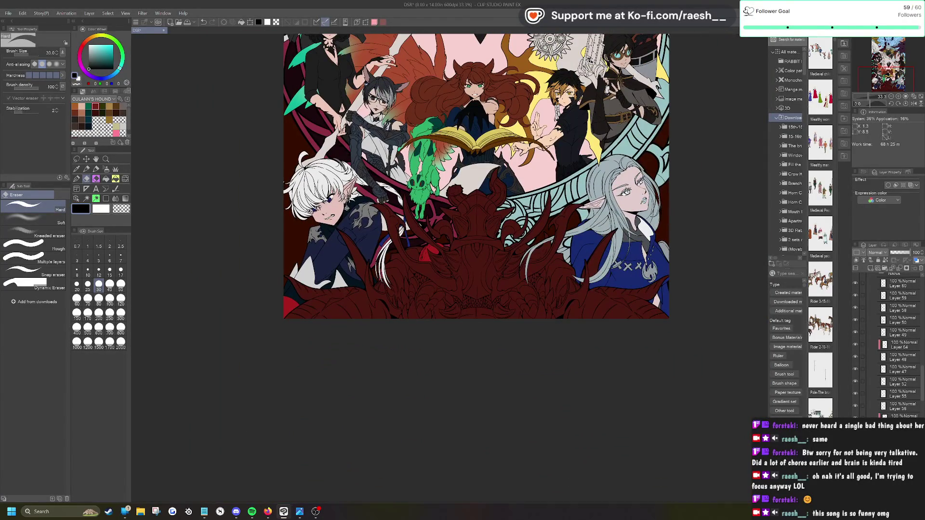
scroll(703, 238, up, 5)
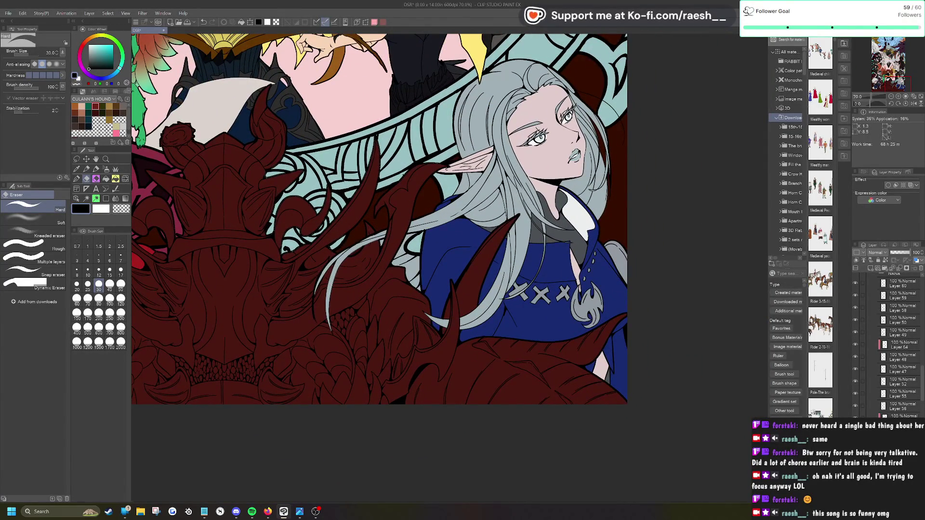
scroll(328, 297, up, 5)
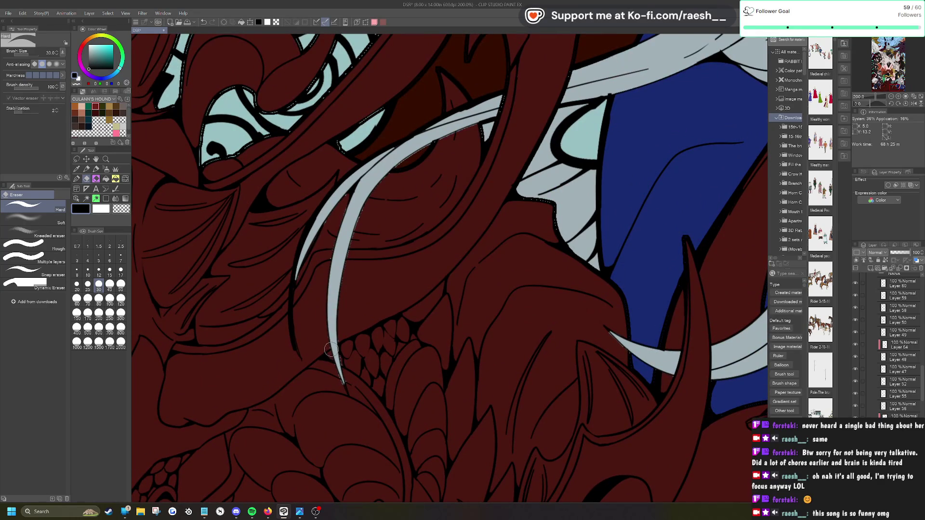
Step: Make the red armour's 53% Multiply layer, Layer 40, active with the eraser
click(76, 198)
click(334, 264)
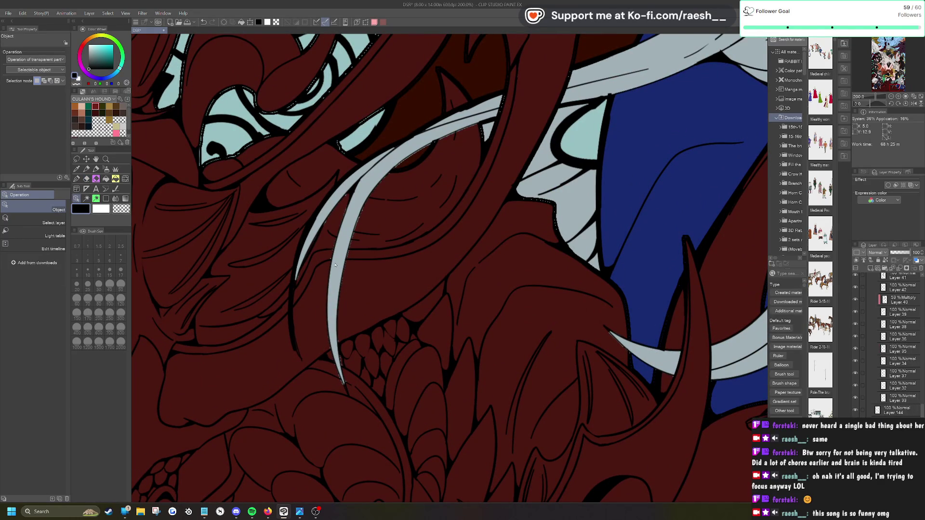
key(p)
key(e)
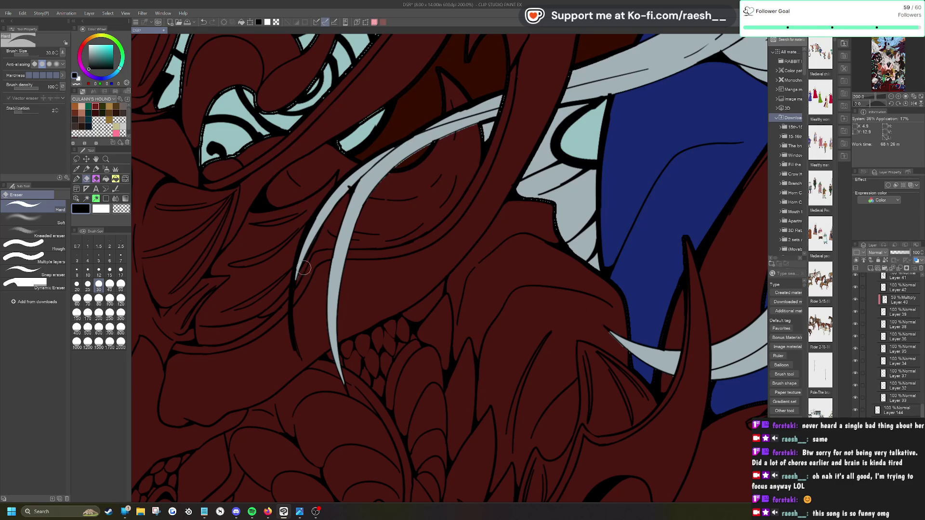
Step: Collapse Folder 11 and toggle Folder 8's visibility to compare the central characters
key(ctrl+minus)
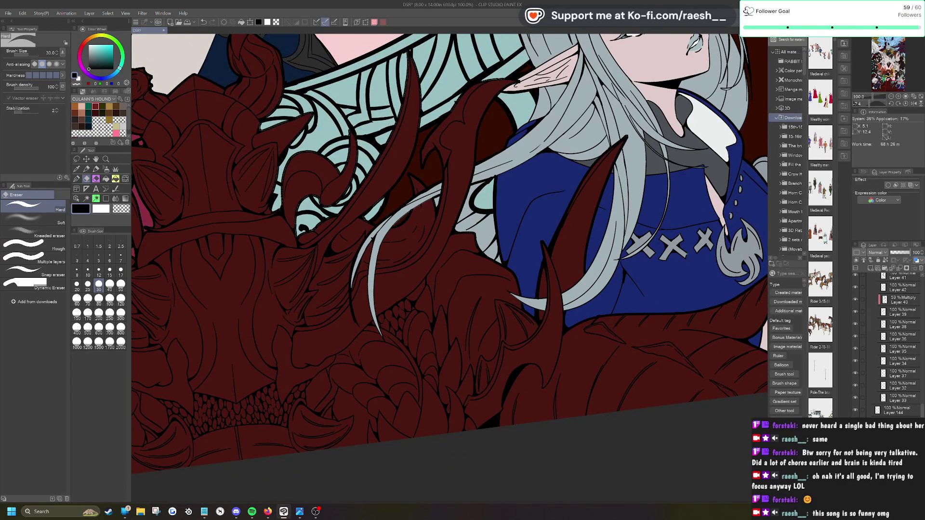
scroll(423, 231, up, 4)
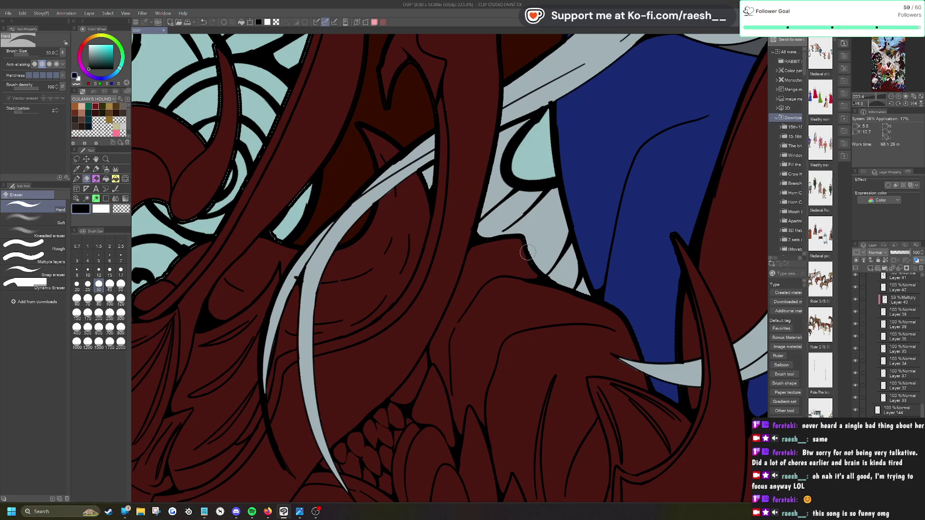
scroll(468, 248, down, 5)
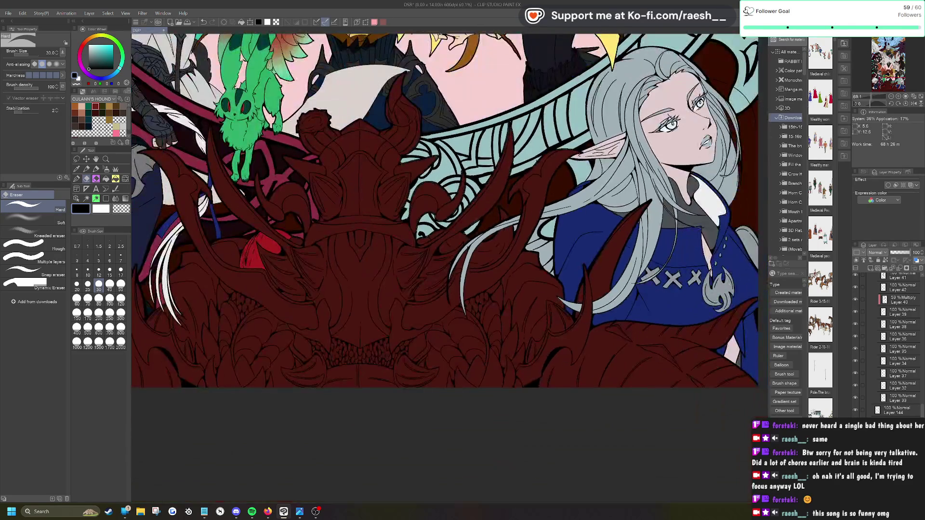
scroll(356, 183, up, 5)
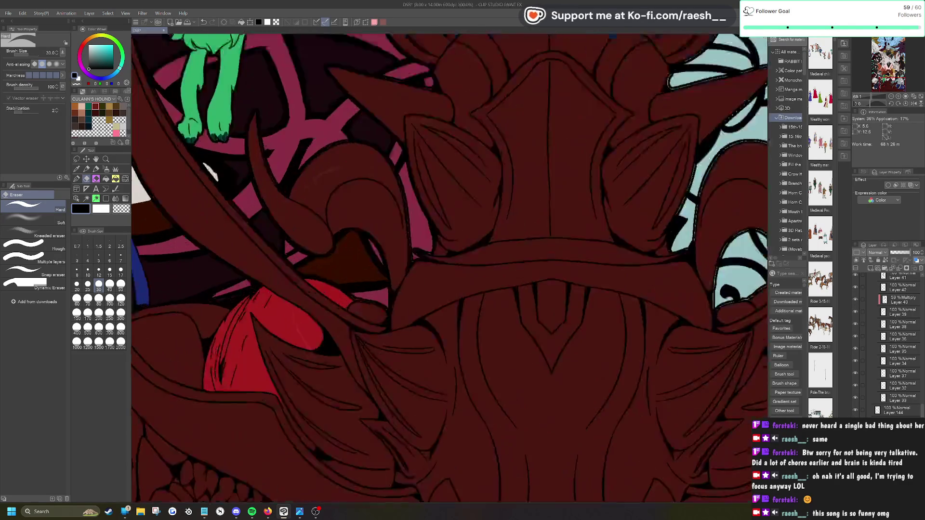
scroll(251, 244, down, 3)
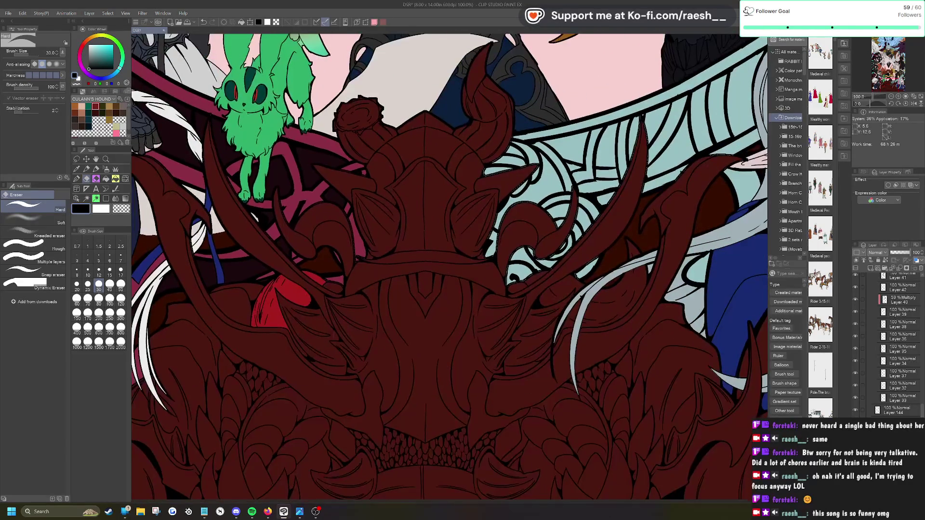
scroll(433, 333, down, 1)
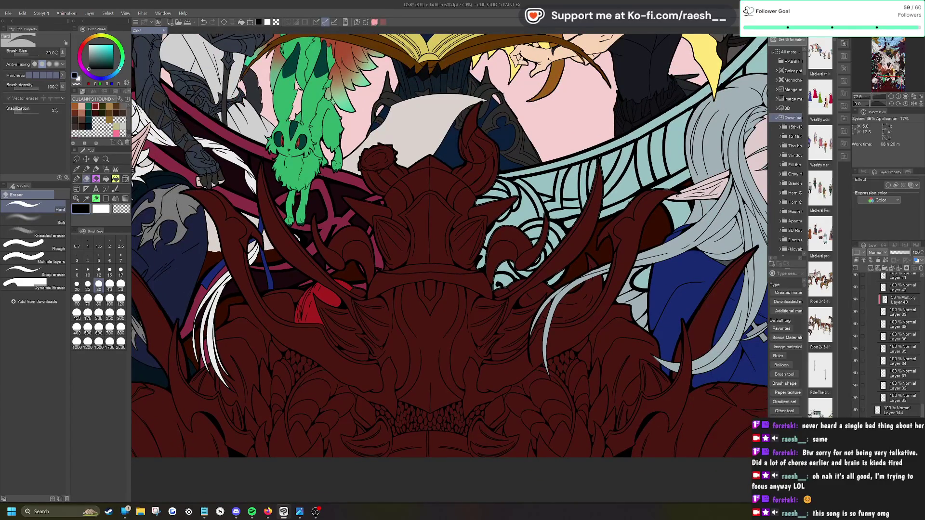
scroll(482, 314, down, 2)
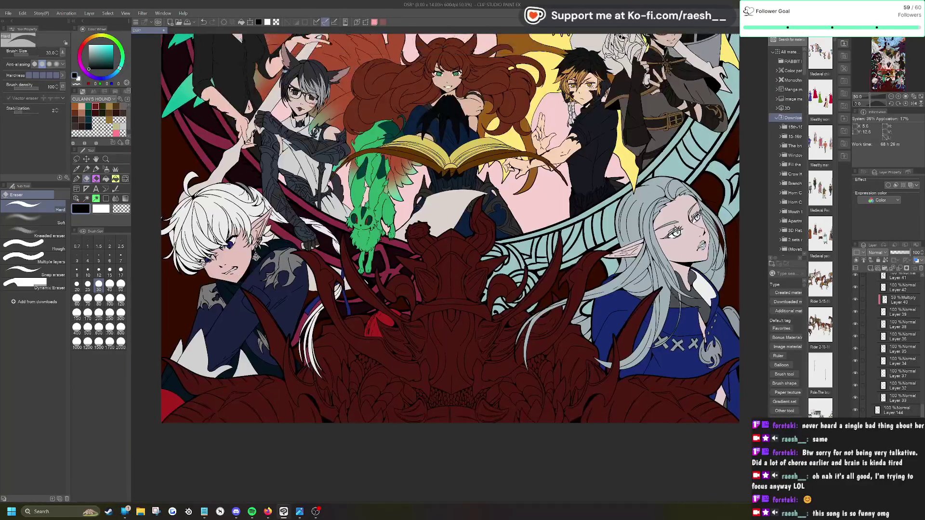
scroll(482, 226, down, 2)
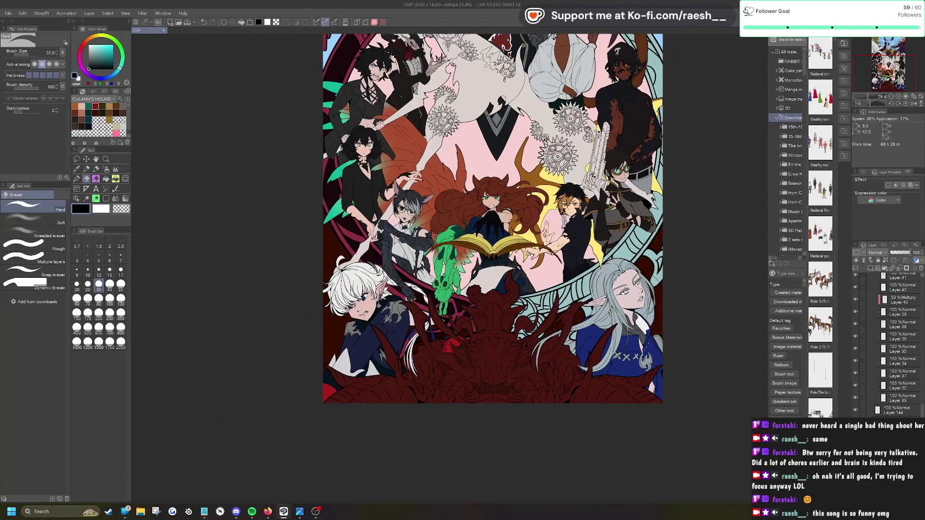
scroll(453, 250, up, 1)
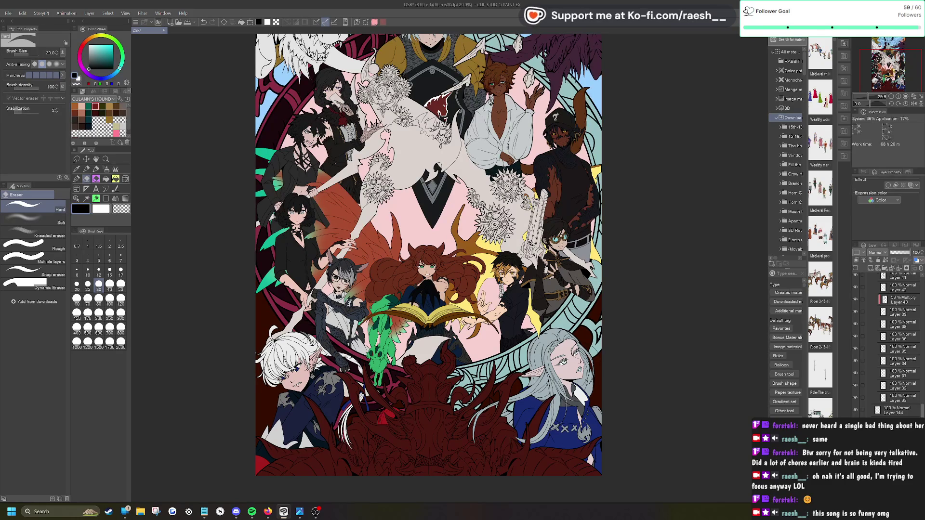
scroll(896, 346, up, 5)
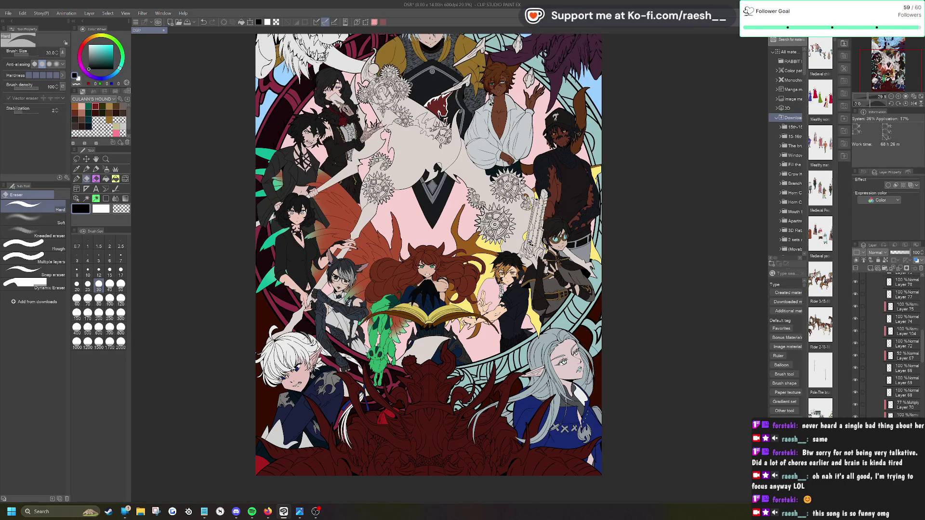
scroll(896, 345, up, 5)
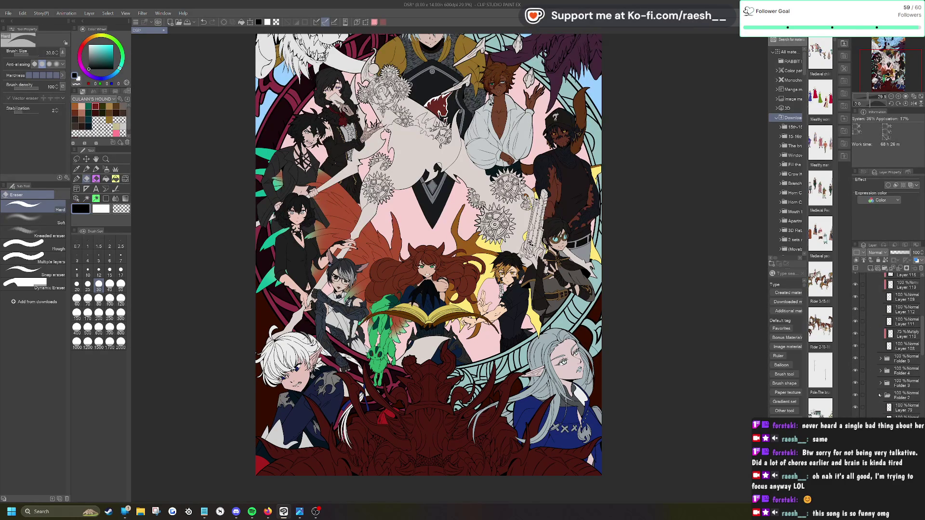
scroll(880, 395, up, 10)
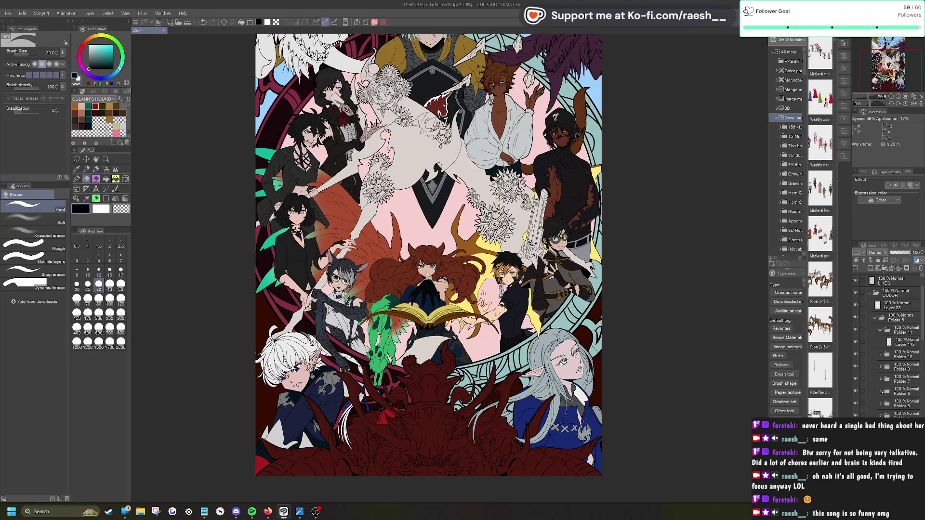
click(881, 331)
click(886, 322)
click(856, 320)
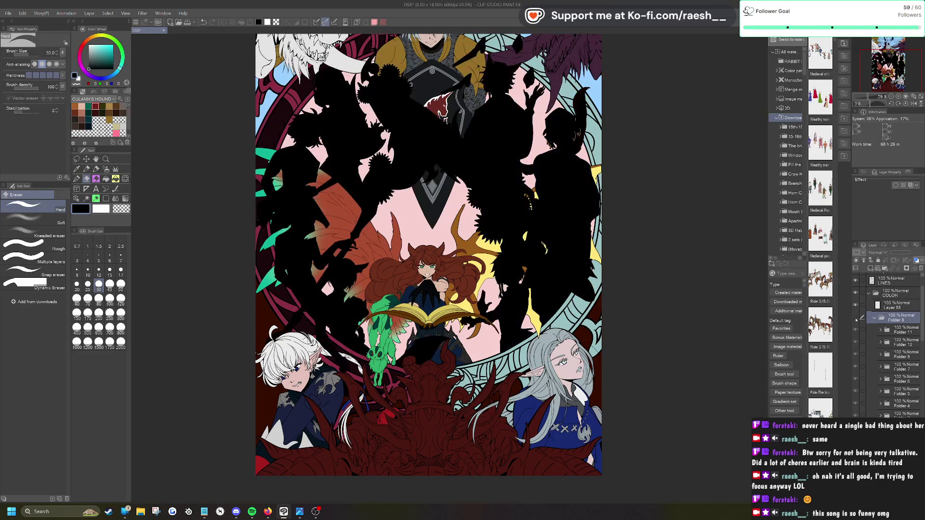
scroll(500, 240, down, 2)
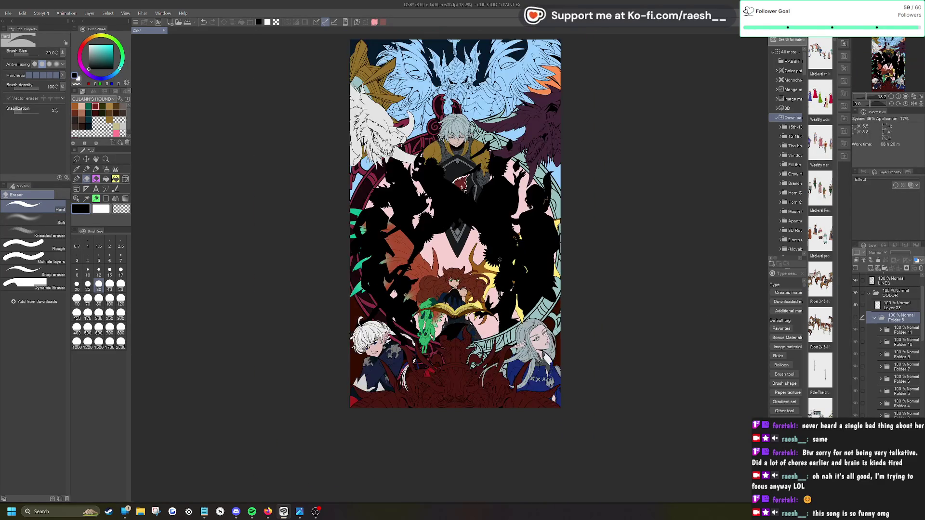
click(856, 317)
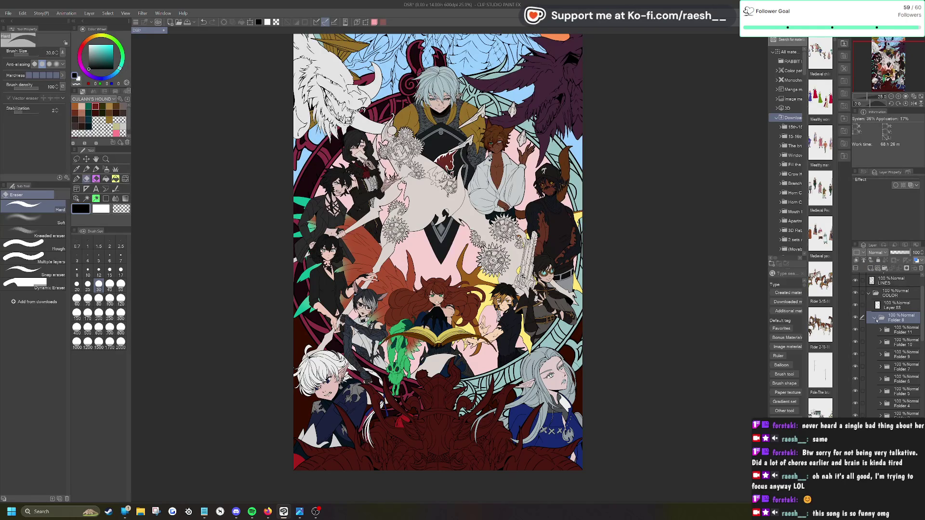
click(856, 318)
click(856, 317)
click(856, 318)
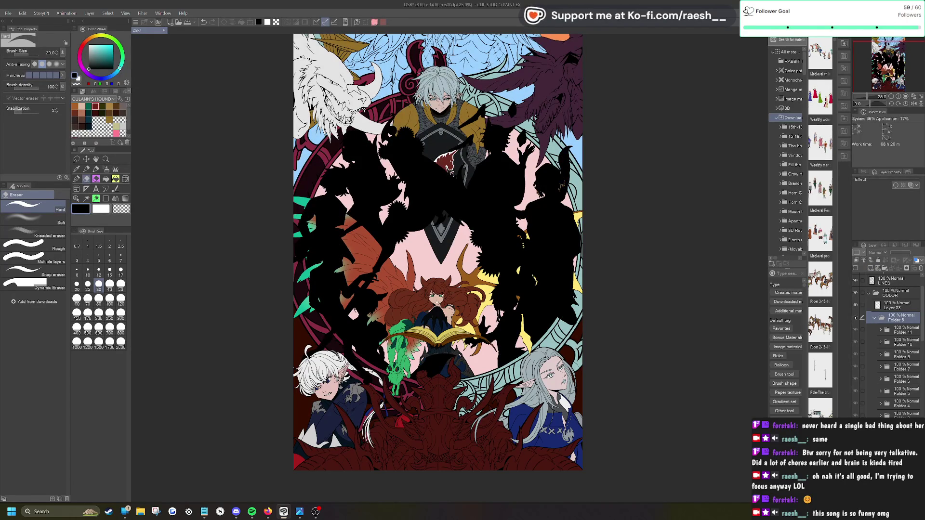
click(856, 318)
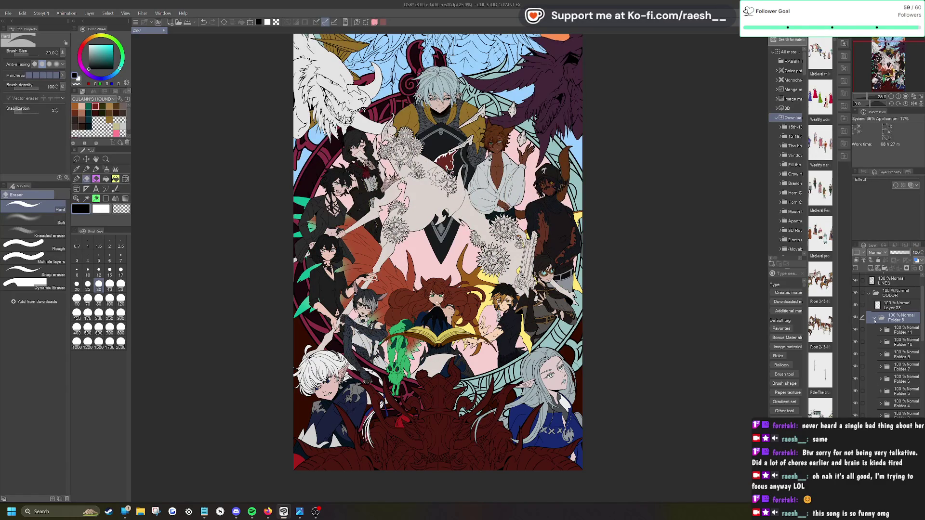
Step: Restore Folder 8 to 100% opacity and add a new raster layer above it
click(874, 318)
click(898, 252)
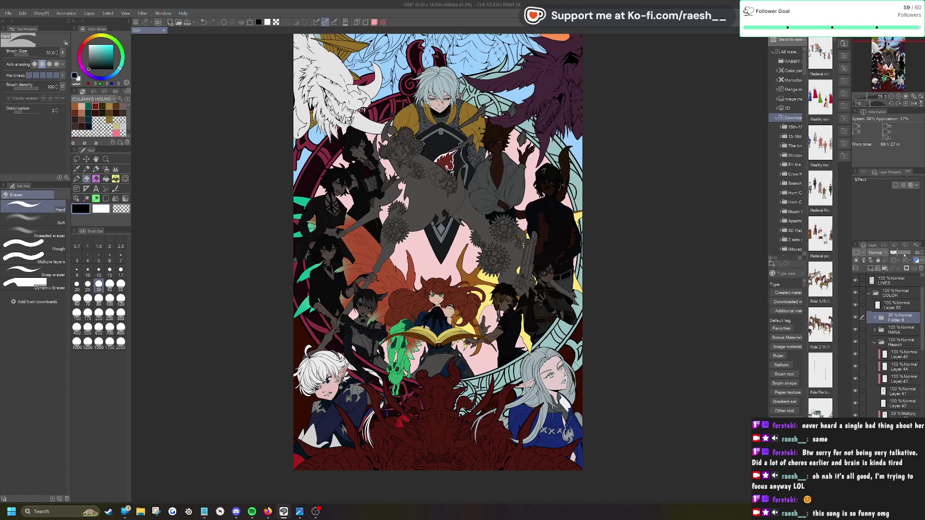
click(906, 253)
drag(906, 252, 921, 252)
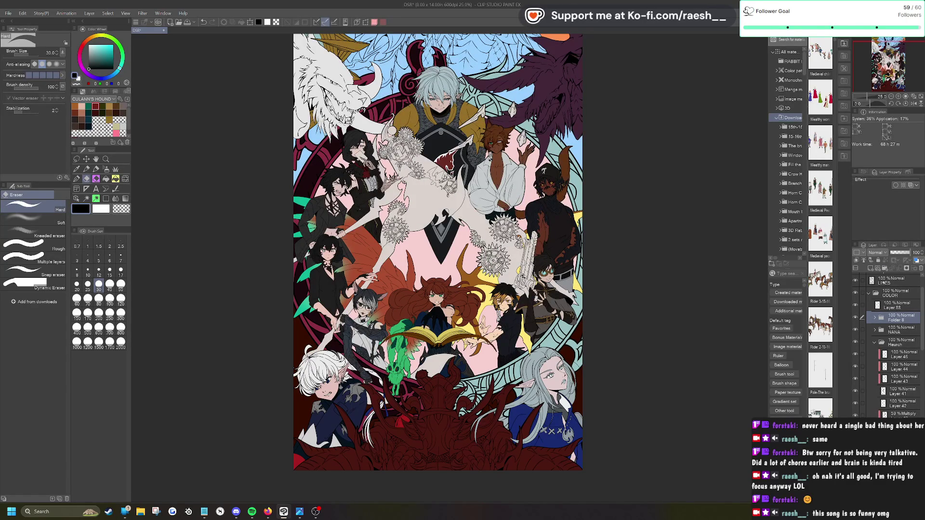
click(870, 269)
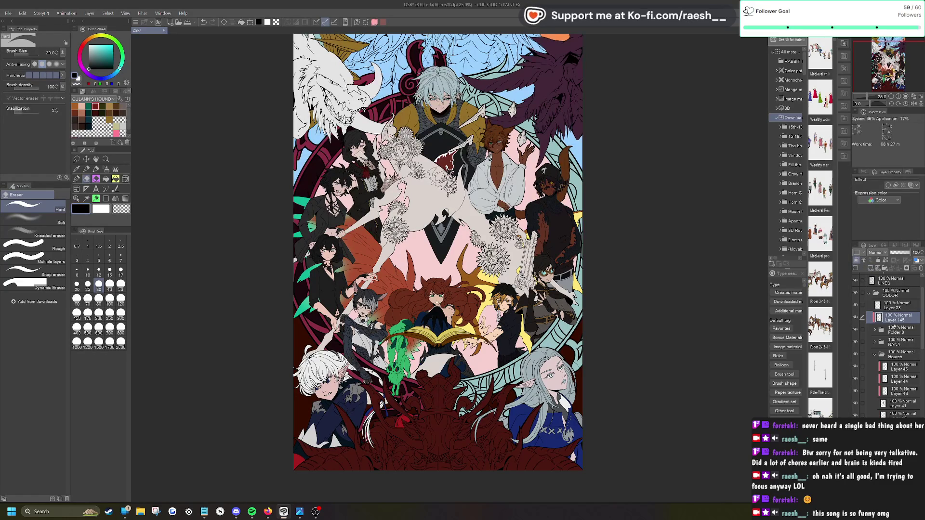
Step: Lasso the central characters, fill the selection with teal, and deselect
key(ctrl+minus)
scroll(413, 156, up, 2)
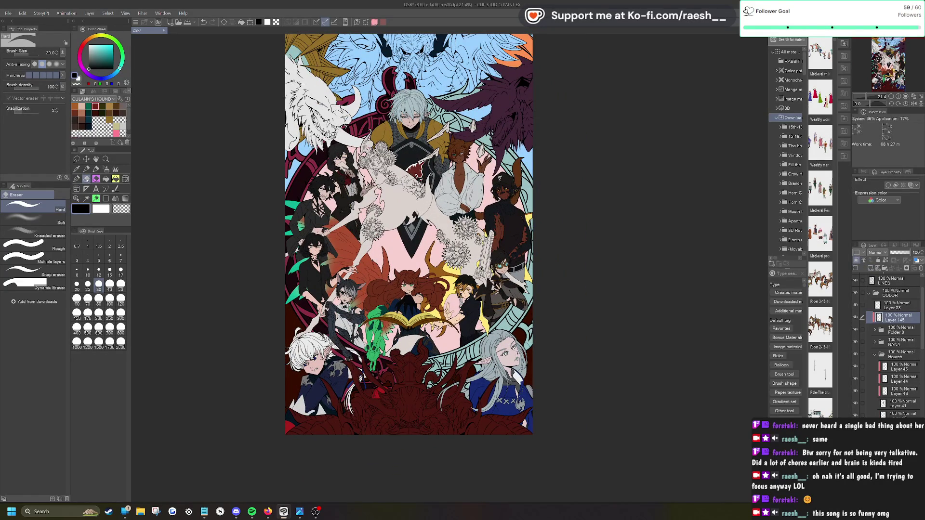
click(76, 159)
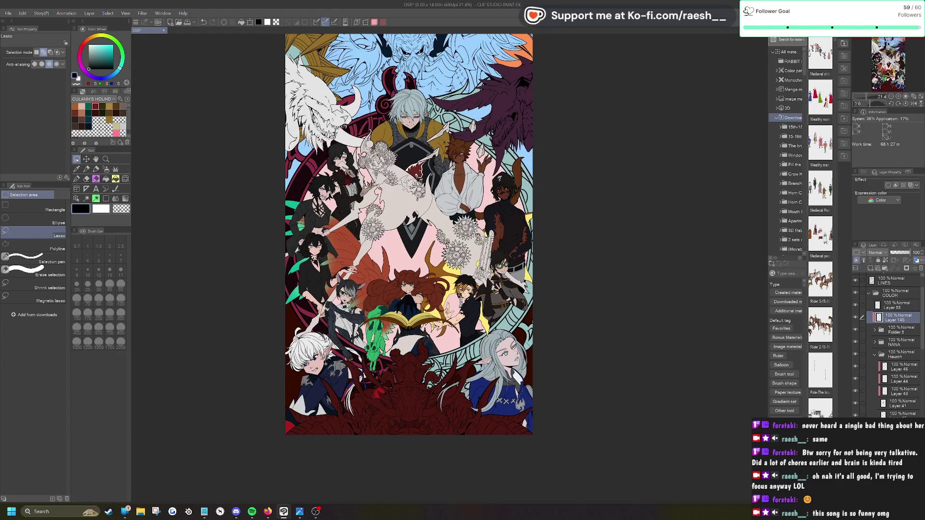
scroll(462, 266, down, 1)
mouse_move(504, 75)
mouse_down()
mouse_move(395, 55)
mouse_move(573, 188)
mouse_move(544, 72)
mouse_up()
drag(108, 62, 101, 51)
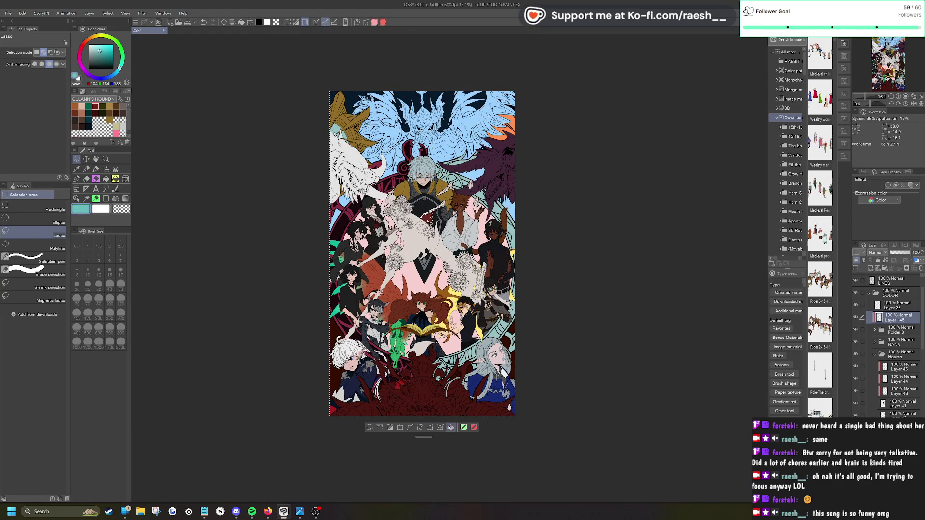
click(451, 427)
click(369, 428)
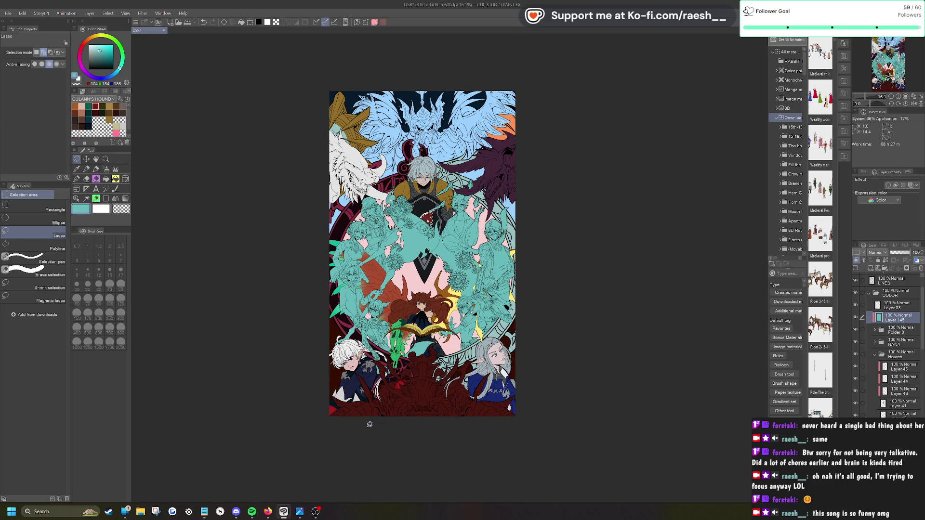
Step: Hide the teal Layer 145 and delete Layer 107
scroll(506, 284, up, 2)
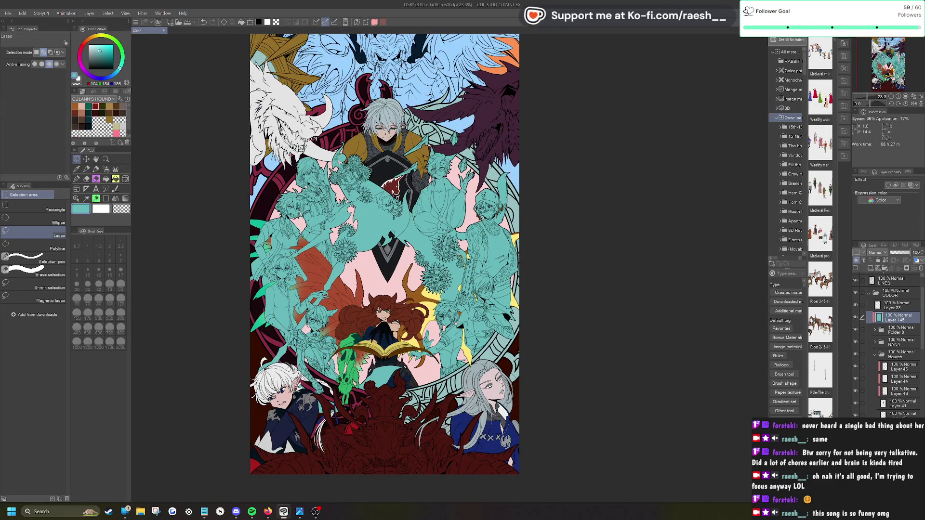
drag(922, 304, 923, 297)
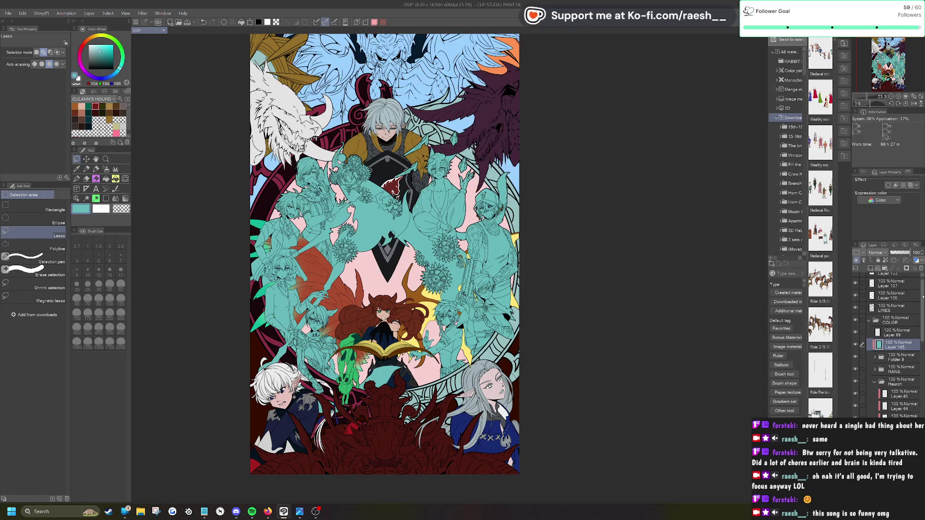
click(855, 344)
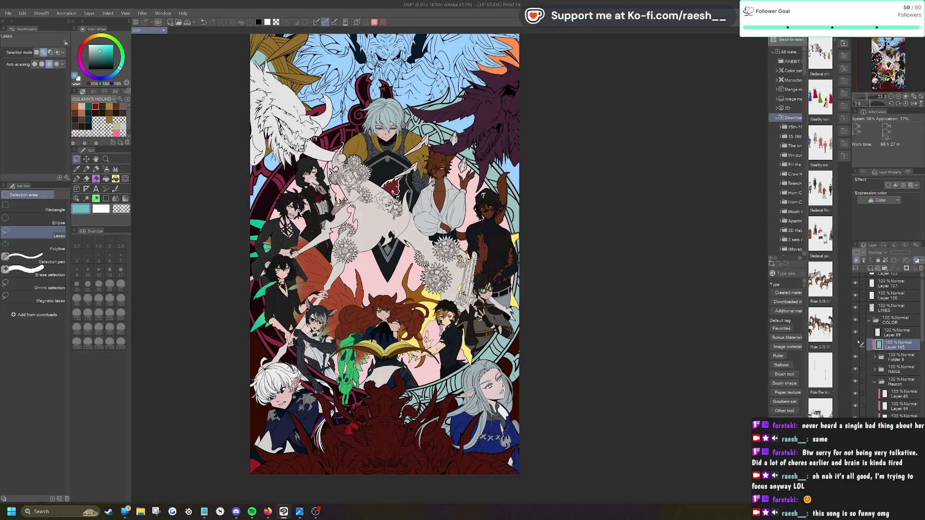
click(883, 298)
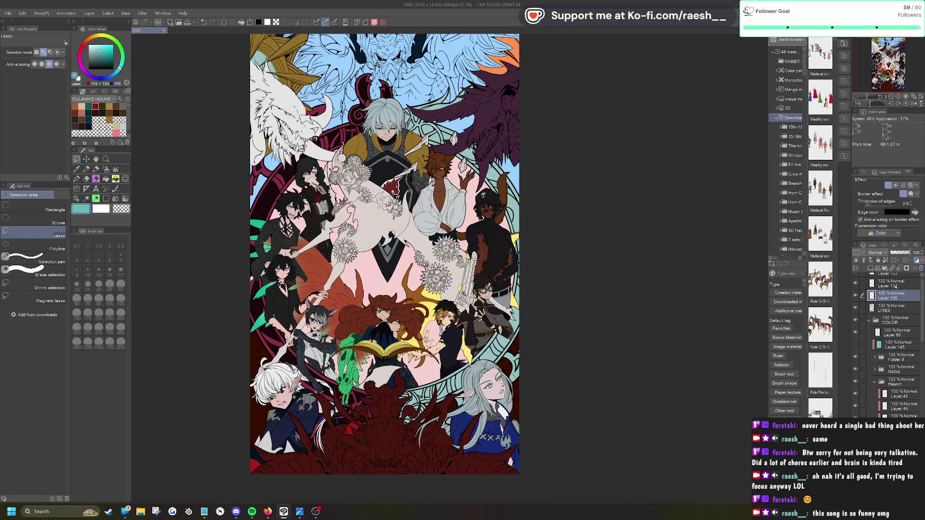
click(895, 286)
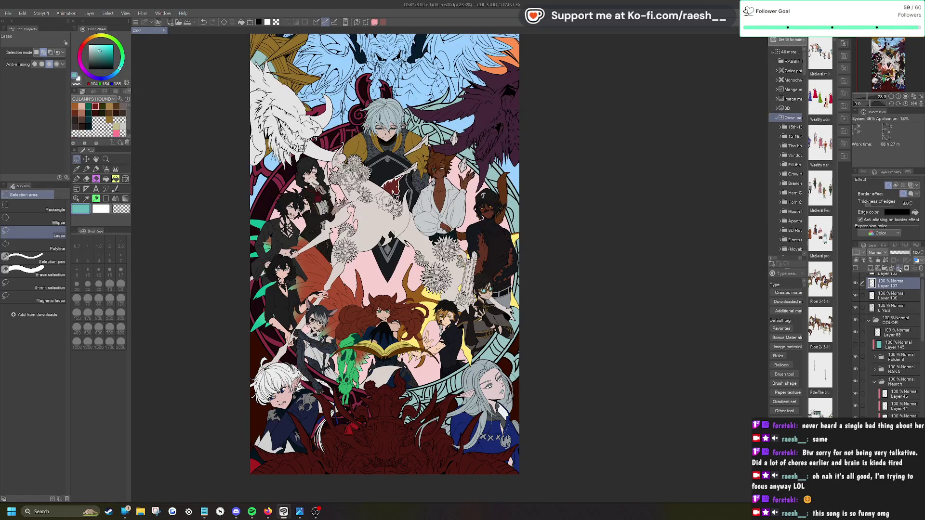
click(899, 270)
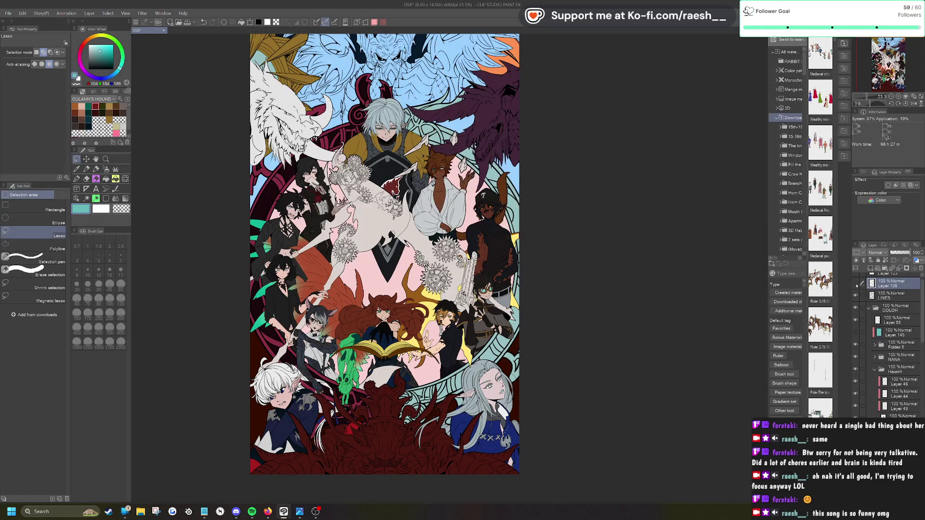
Step: Create a selection from Layer 106, deselect, expand Folder 8, and remove Layer 106
right_click(884, 285)
mouse_move(866, 395)
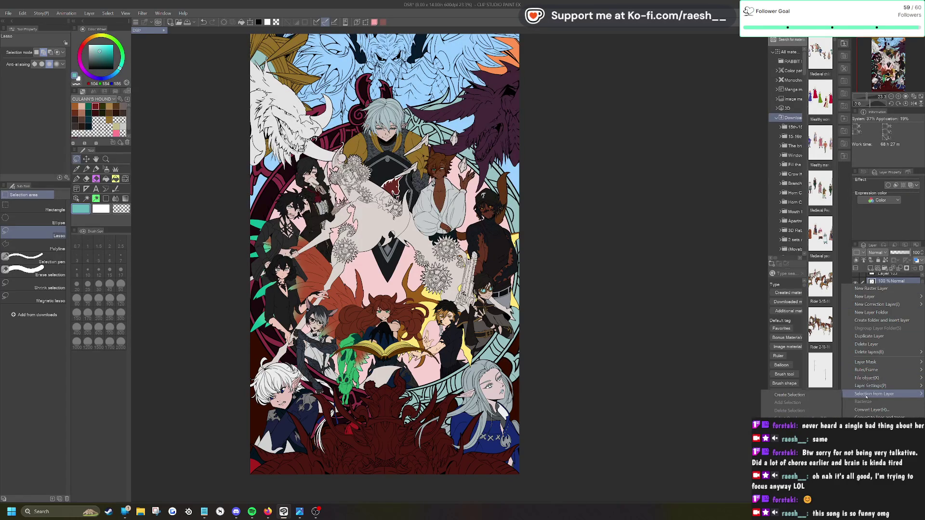
click(790, 394)
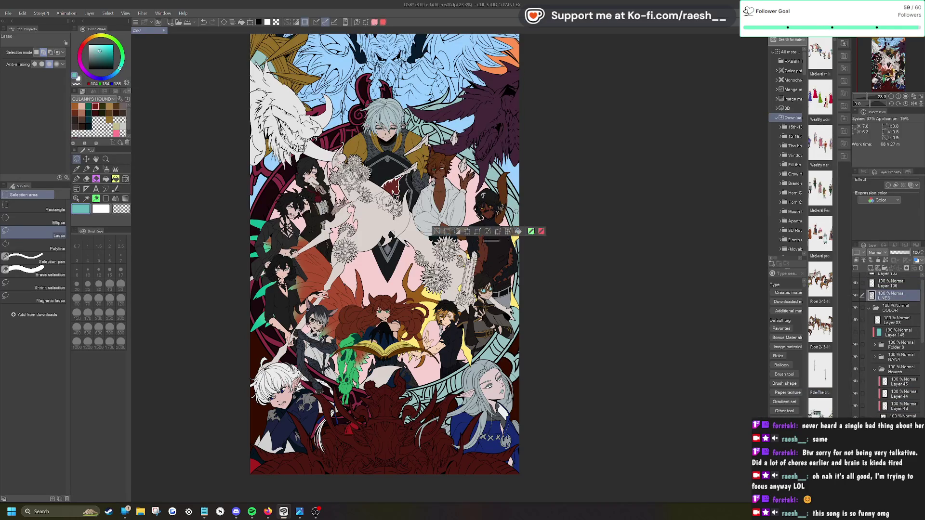
click(891, 284)
click(437, 231)
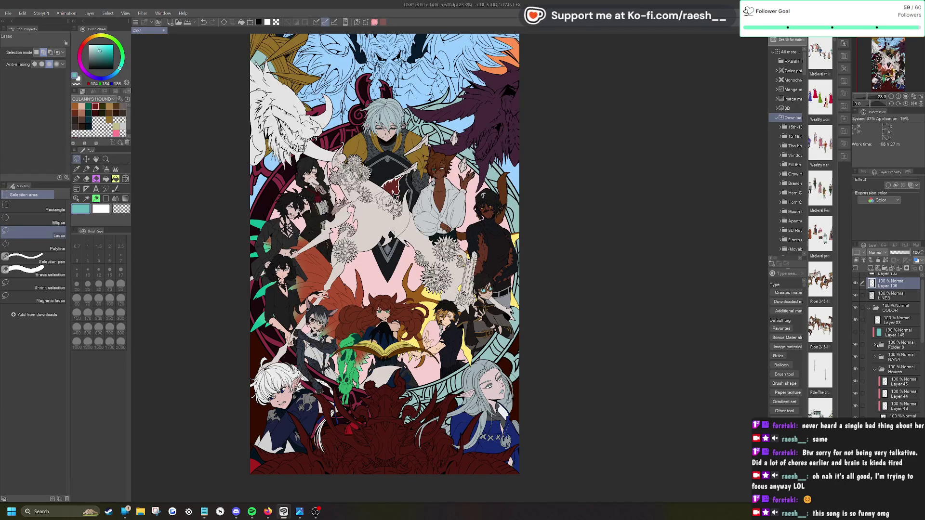
click(875, 345)
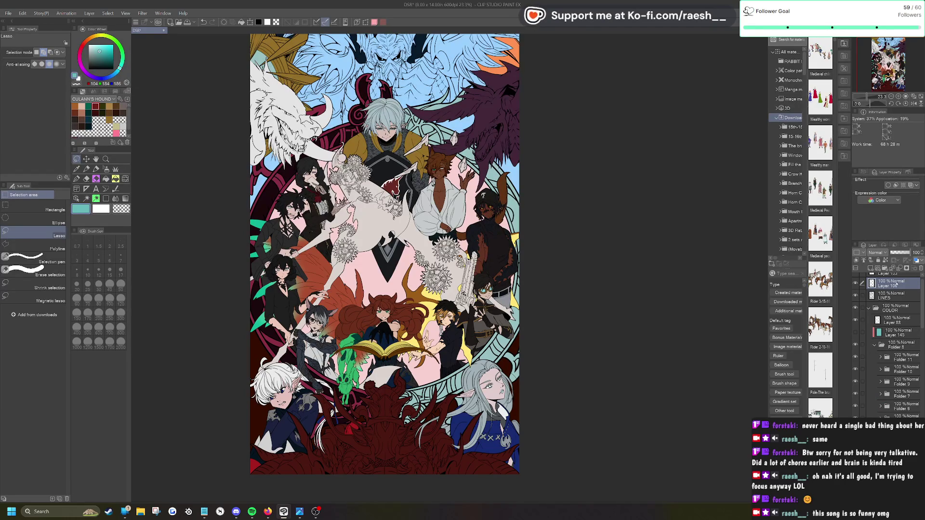
key(ctrl+z)
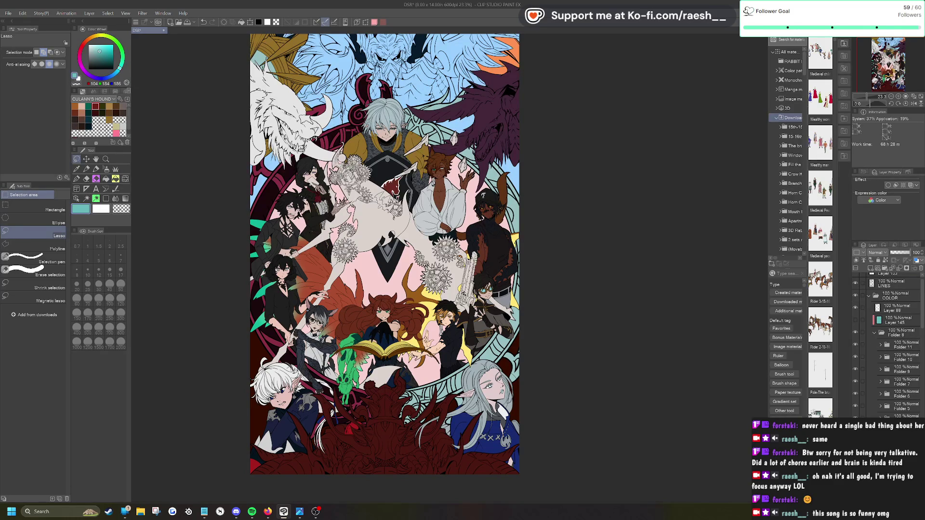
key(ctrl+z)
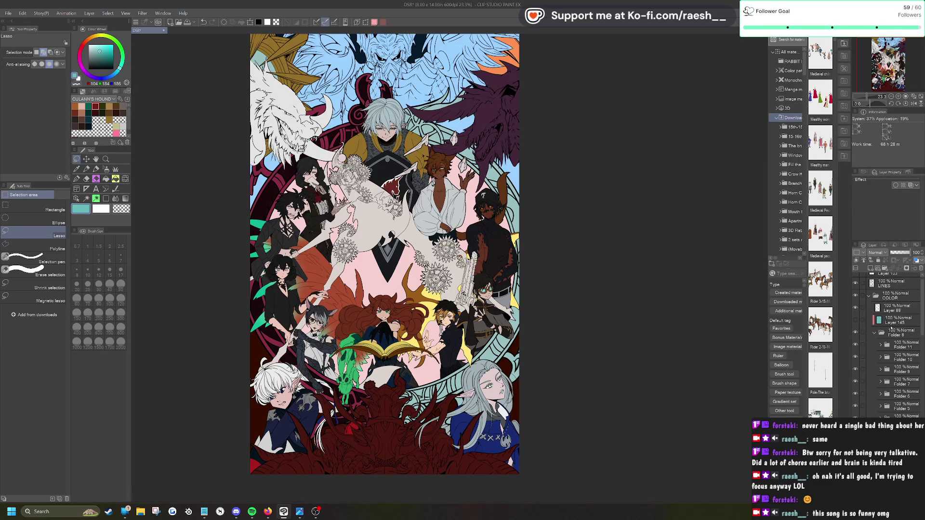
click(892, 334)
click(855, 320)
click(855, 320)
click(874, 332)
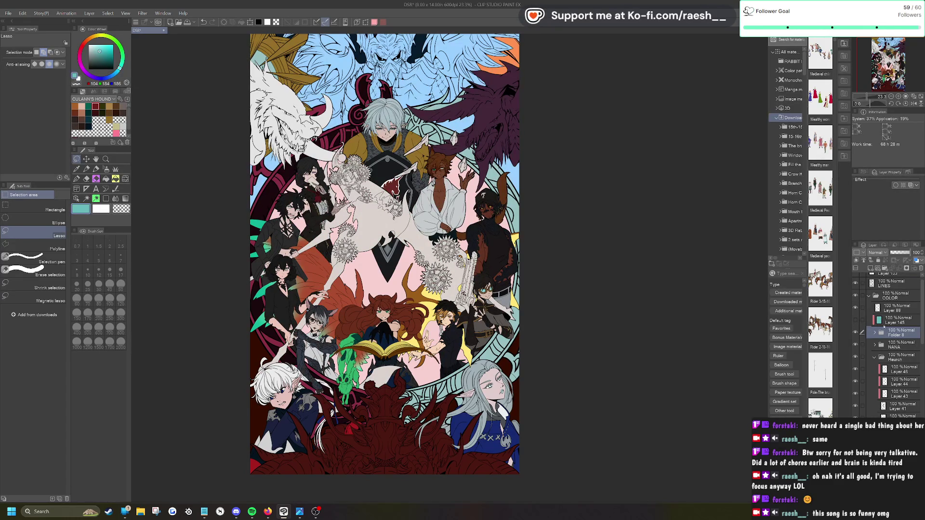
click(862, 320)
click(855, 321)
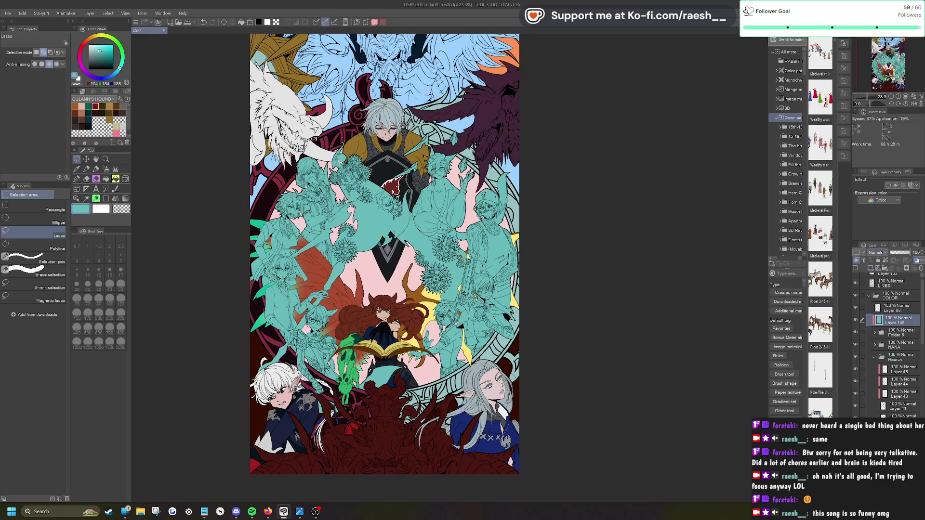
click(880, 253)
click(881, 310)
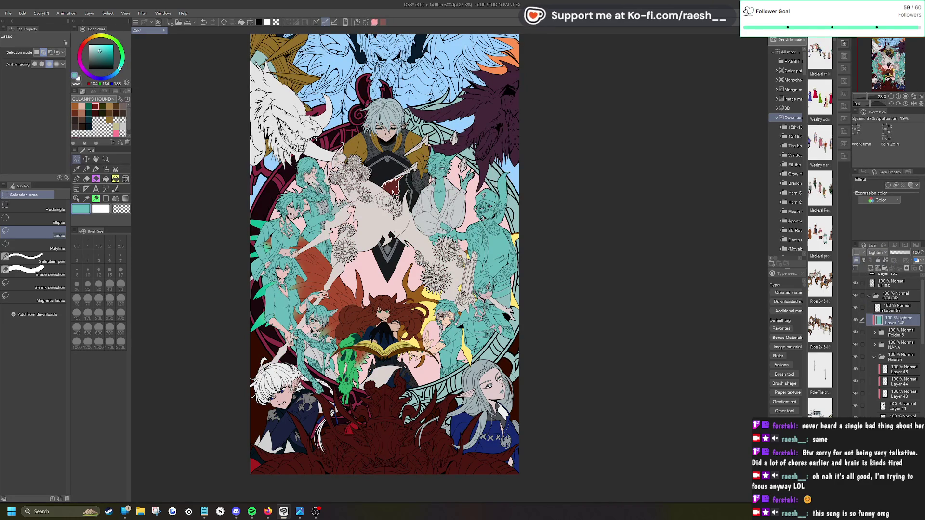
click(877, 253)
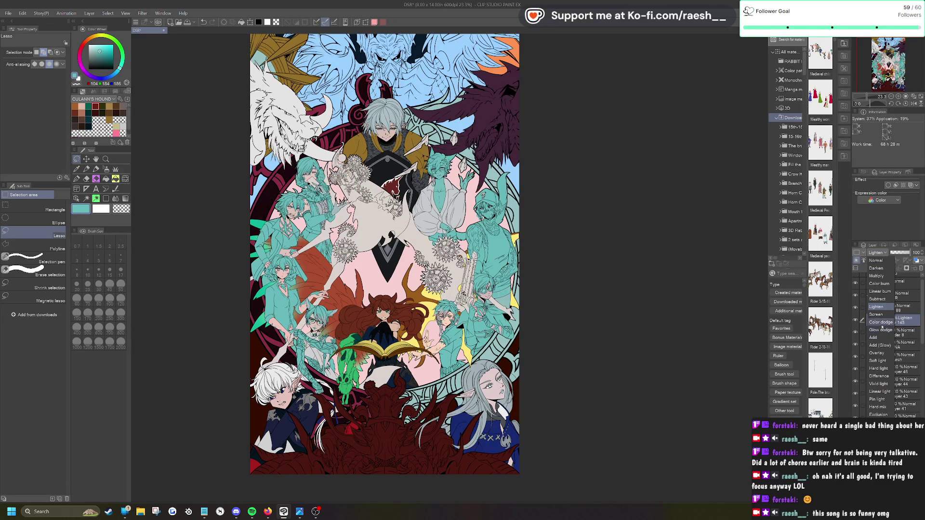
click(882, 323)
click(898, 253)
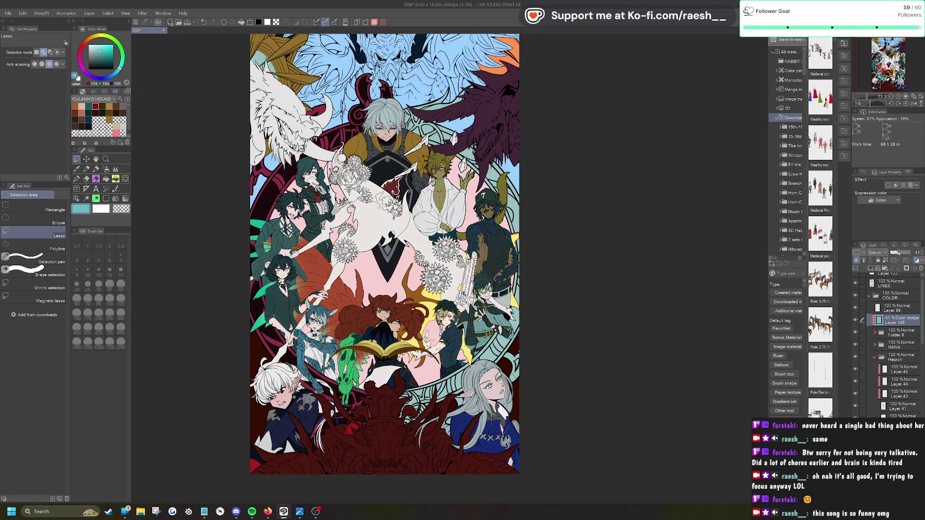
click(876, 252)
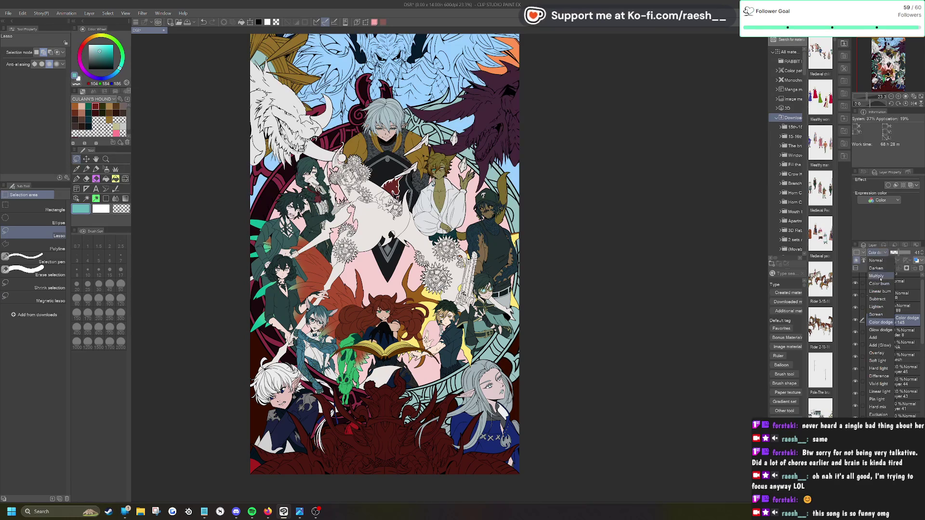
click(881, 275)
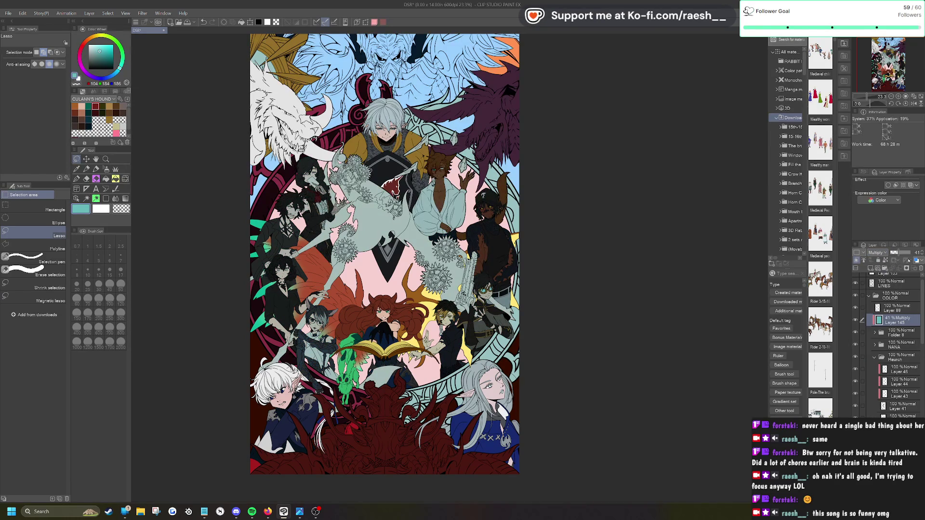
click(877, 253)
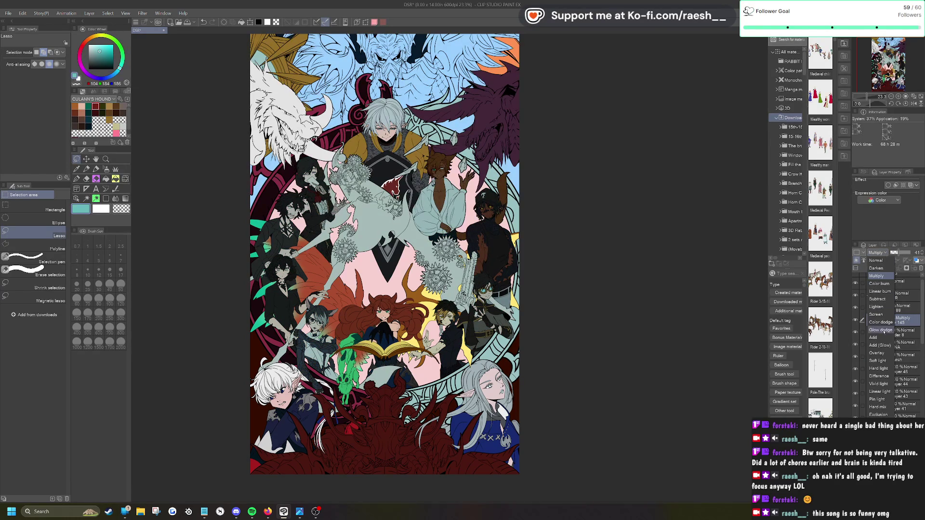
click(878, 353)
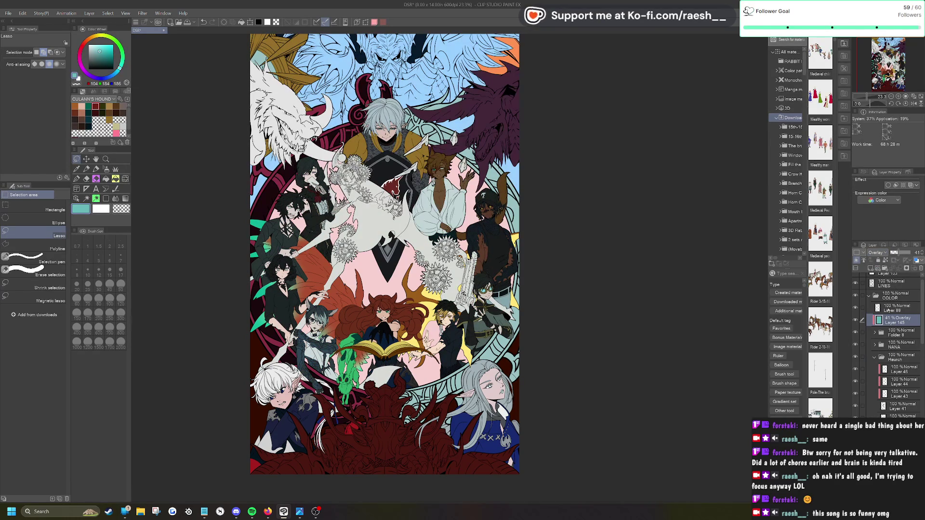
click(876, 252)
click(877, 261)
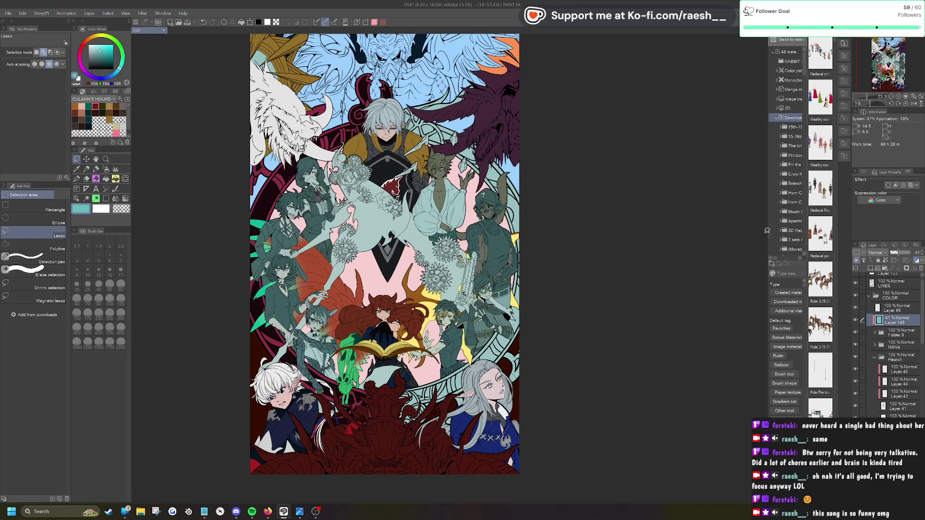
click(904, 253)
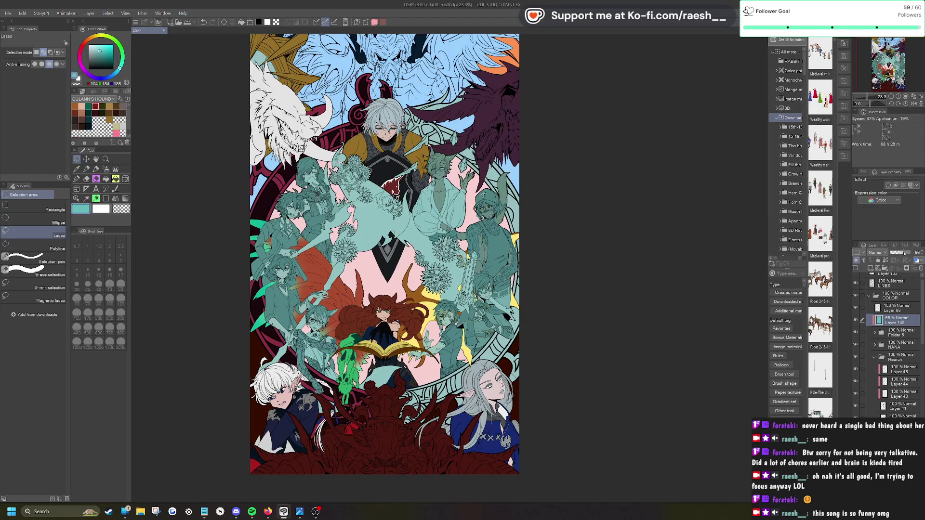
drag(903, 253, 923, 252)
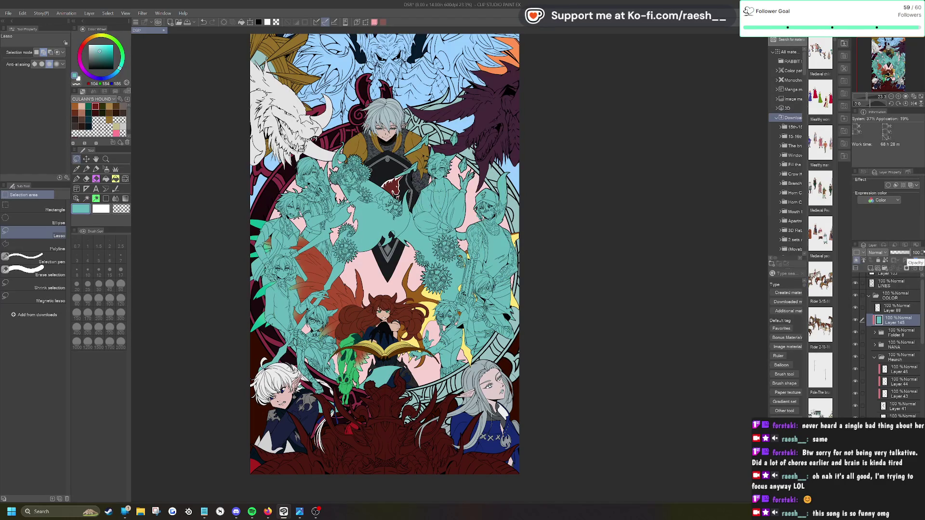
click(855, 320)
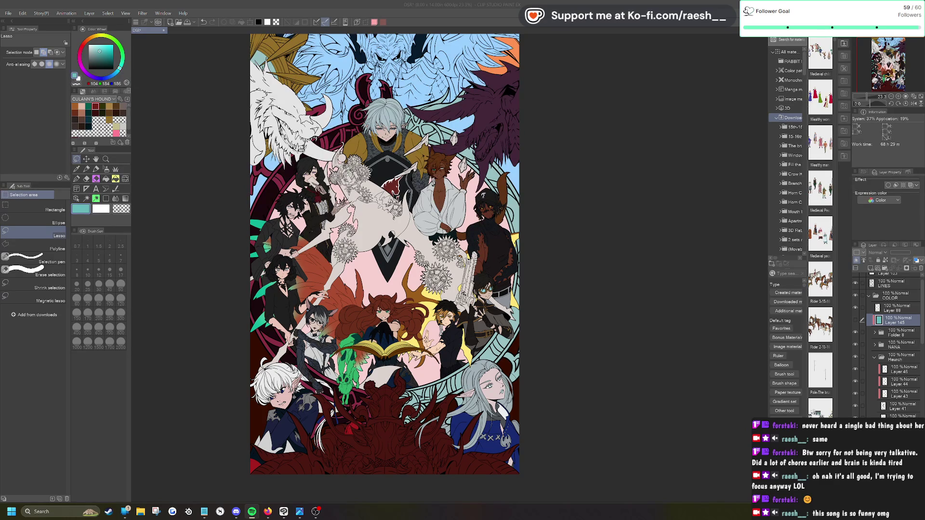
scroll(384, 254, down, 2)
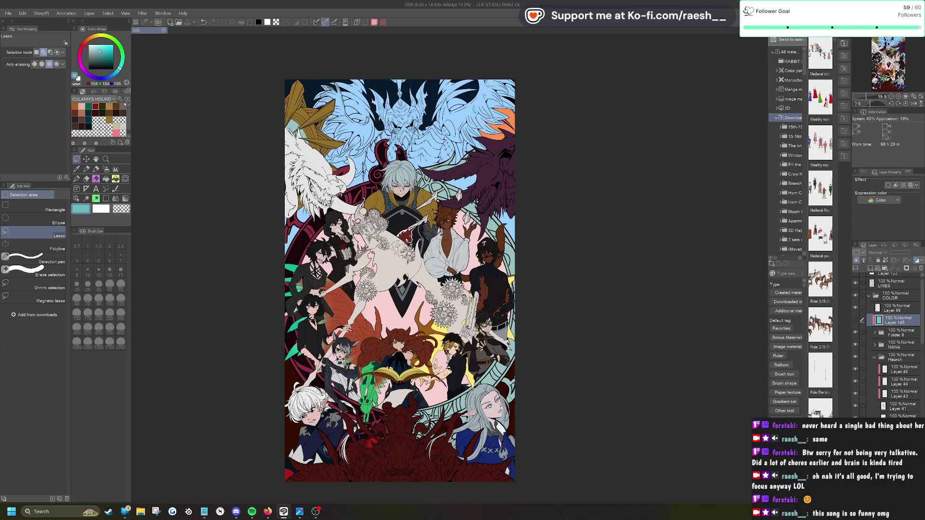
click(8, 13)
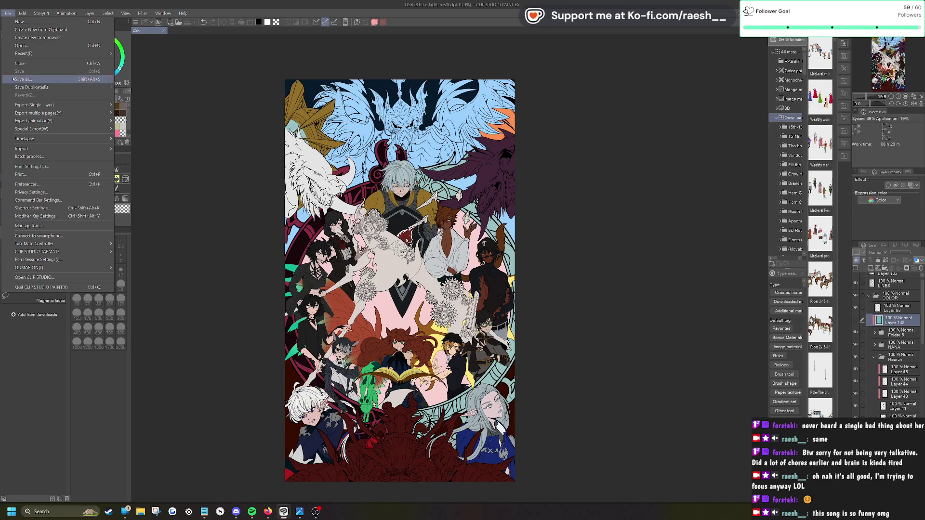
Step: Save the illustration over DSR backup.clip, confirming the replacement
click(13, 79)
click(281, 84)
click(533, 223)
click(462, 254)
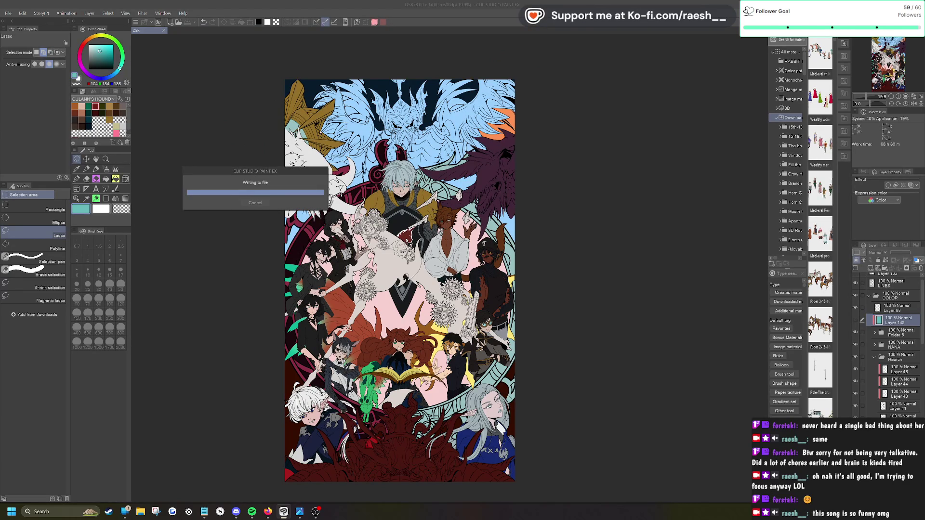
Step: Close the DSR backup document and reopen the recent DSR illustration
click(164, 30)
click(8, 14)
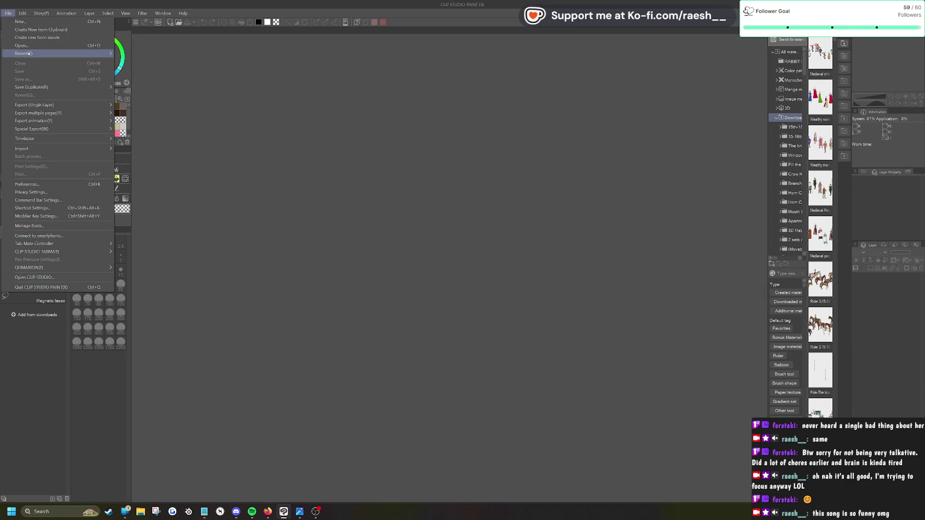
mouse_move(48, 53)
click(209, 65)
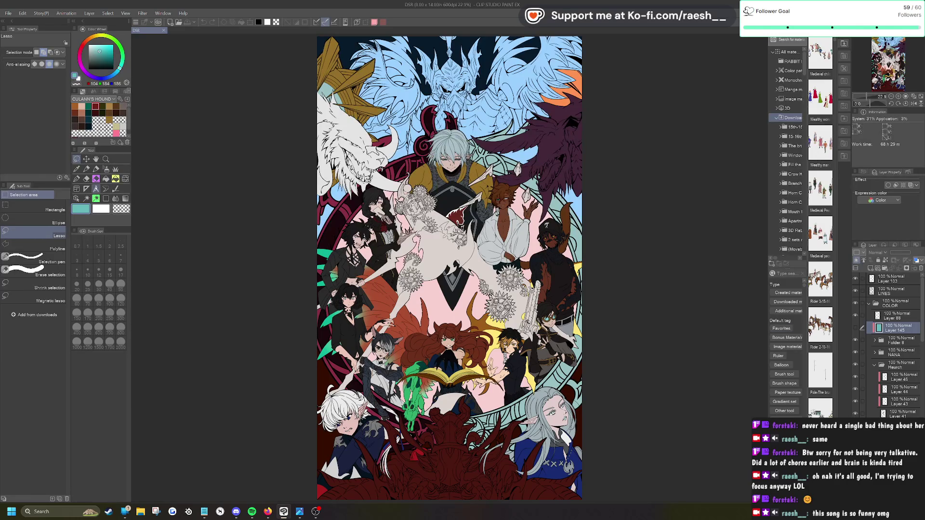
Step: Draw a bright yellow-to-transparent vertical gradient down the canvas background
click(76, 199)
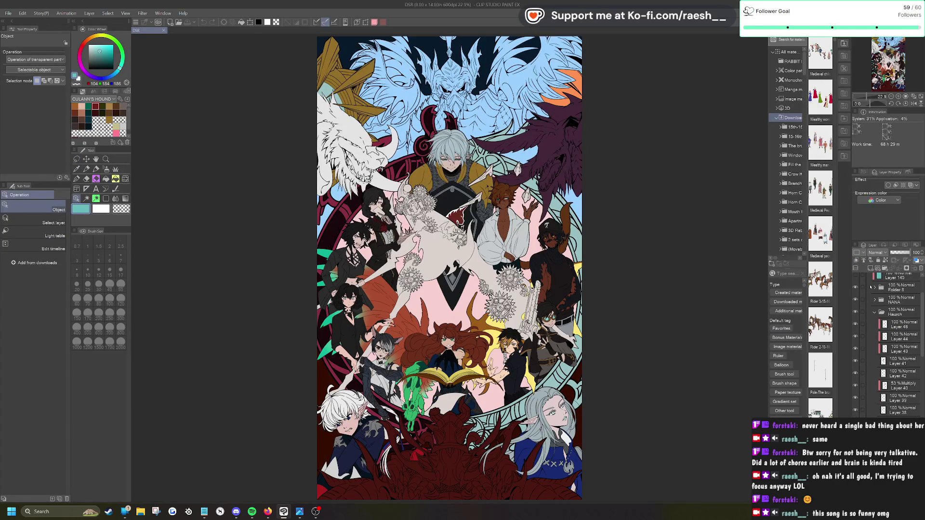
click(869, 268)
click(125, 198)
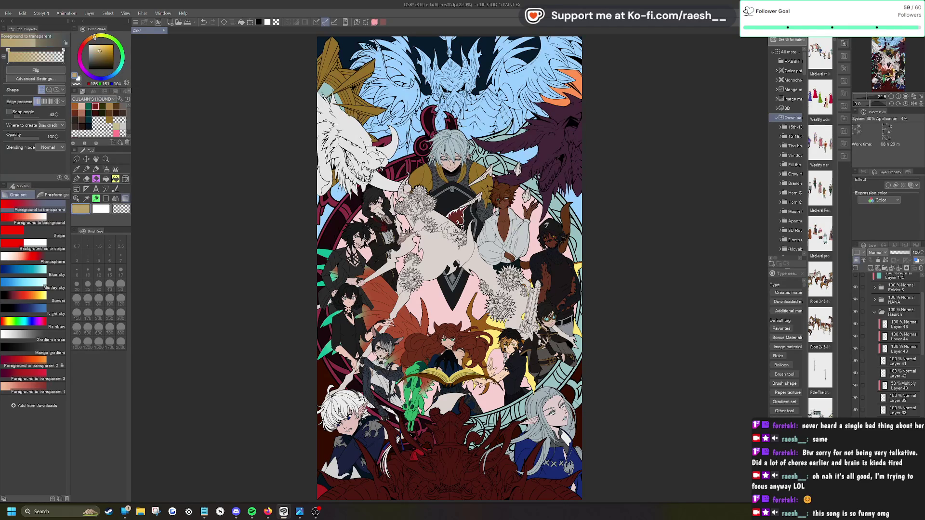
click(105, 44)
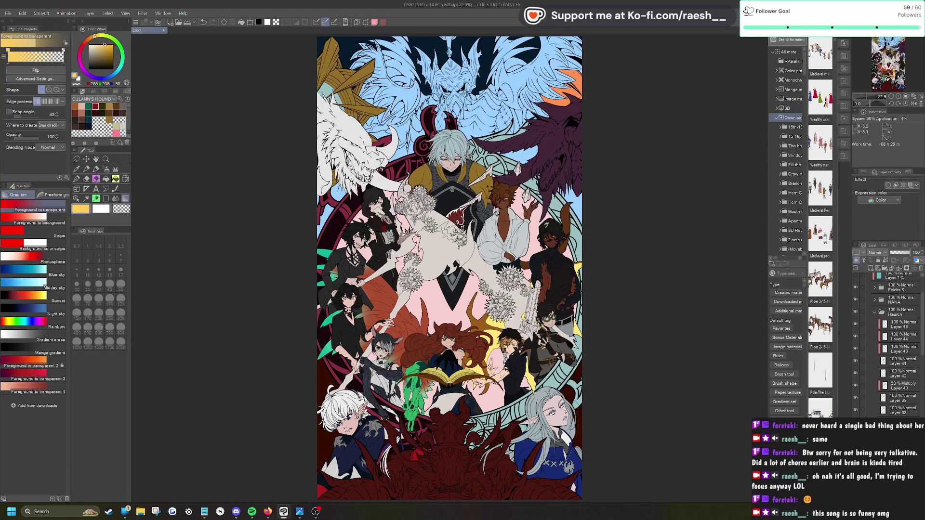
drag(451, 147, 460, 358)
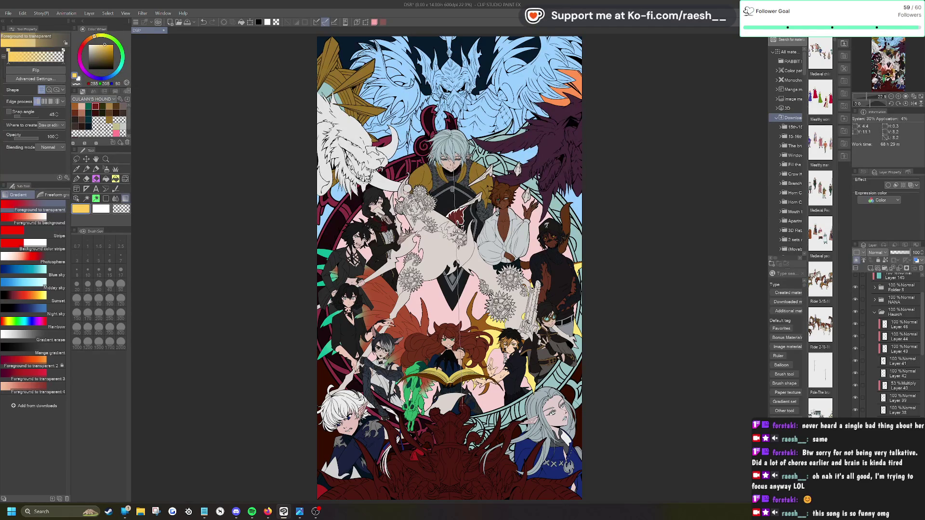
drag(460, 407, 460, 408)
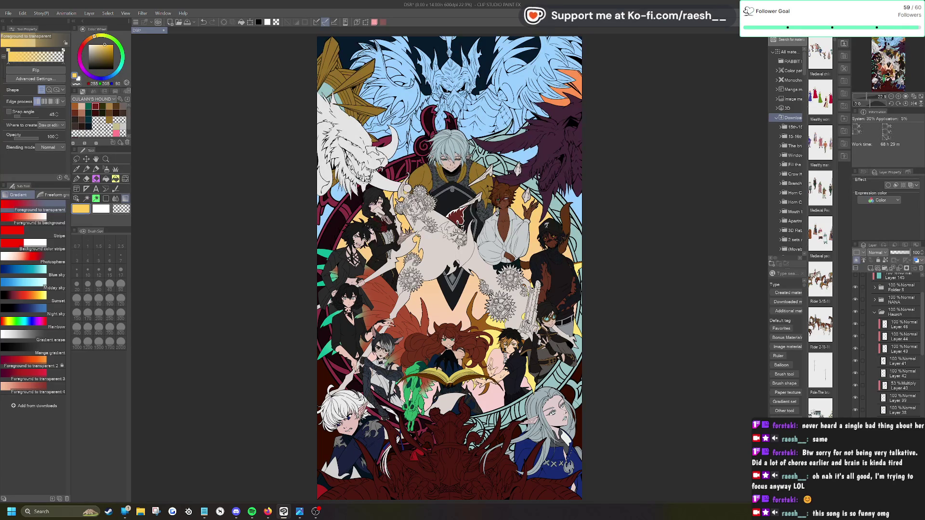
scroll(896, 344, down, 3)
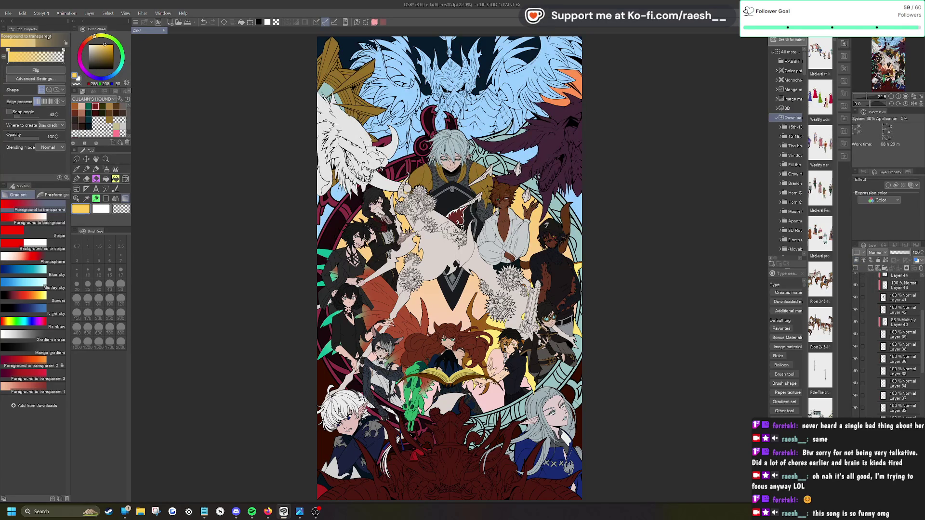
Step: Raise the saturation to 35 with Hue/Saturation/Luminosity
click(23, 13)
mouse_move(64, 187)
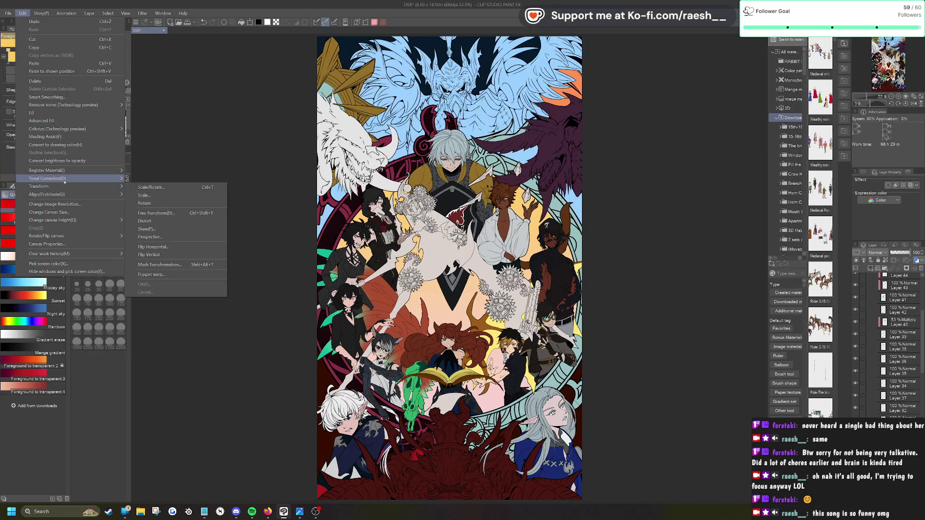
click(159, 187)
click(669, 88)
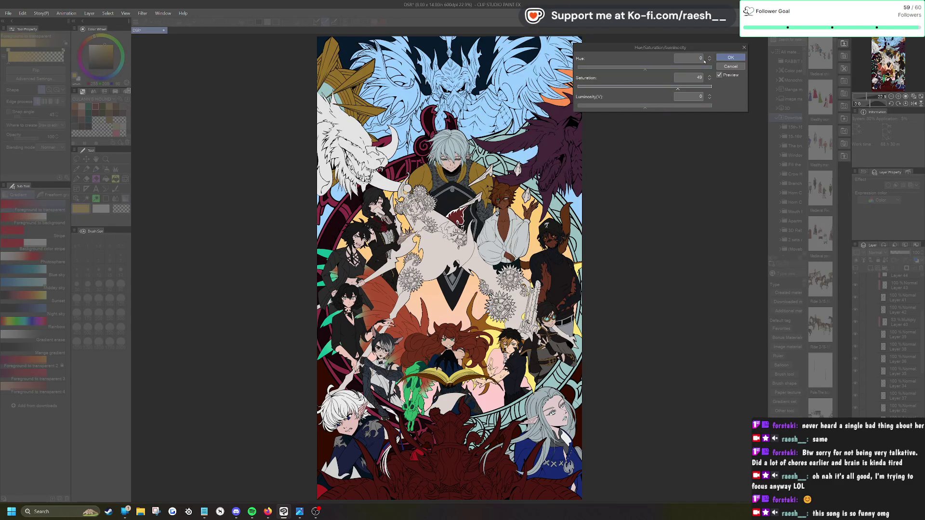
click(729, 57)
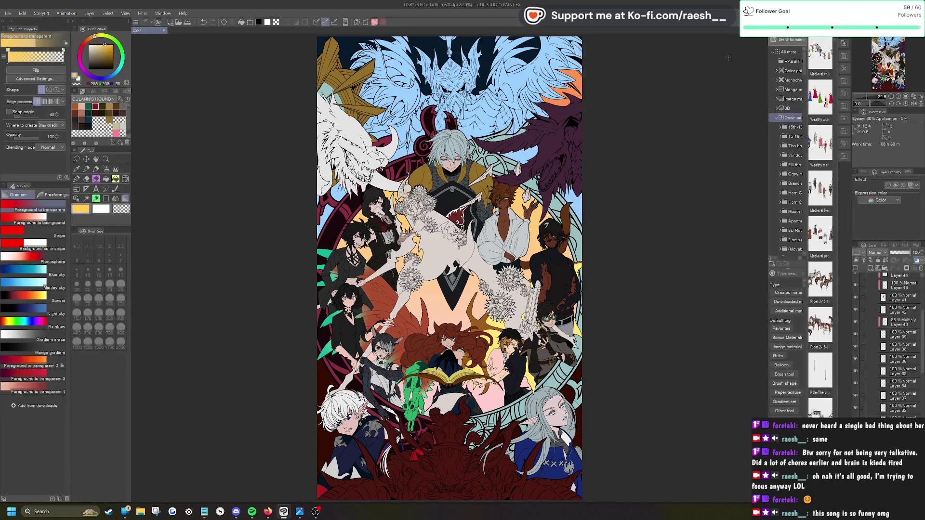
scroll(907, 361, up, 5)
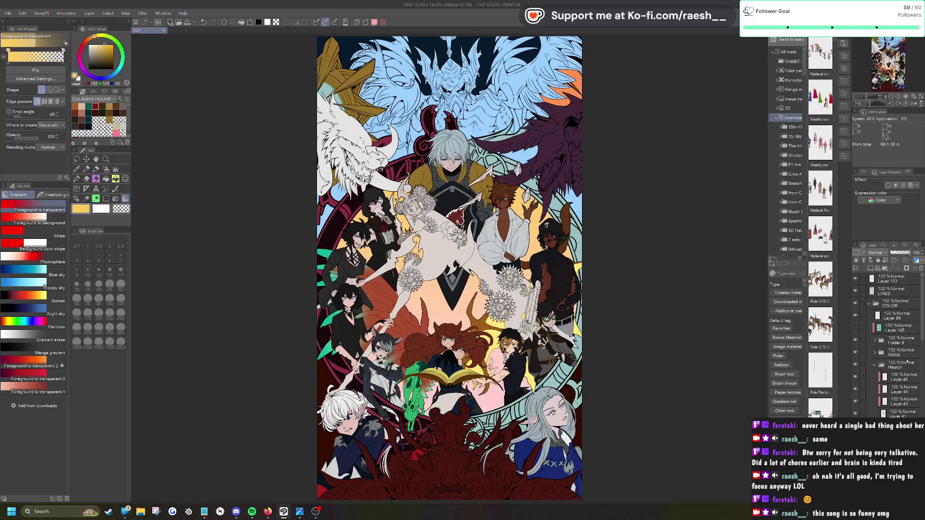
click(893, 330)
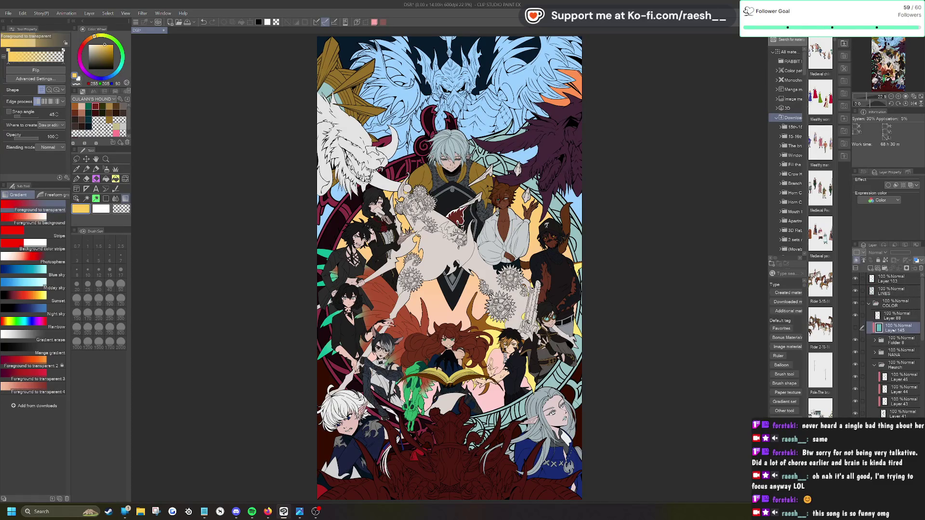
Step: Show the teal Layer 145 and duplicate it as Layer 145 Copy
click(856, 327)
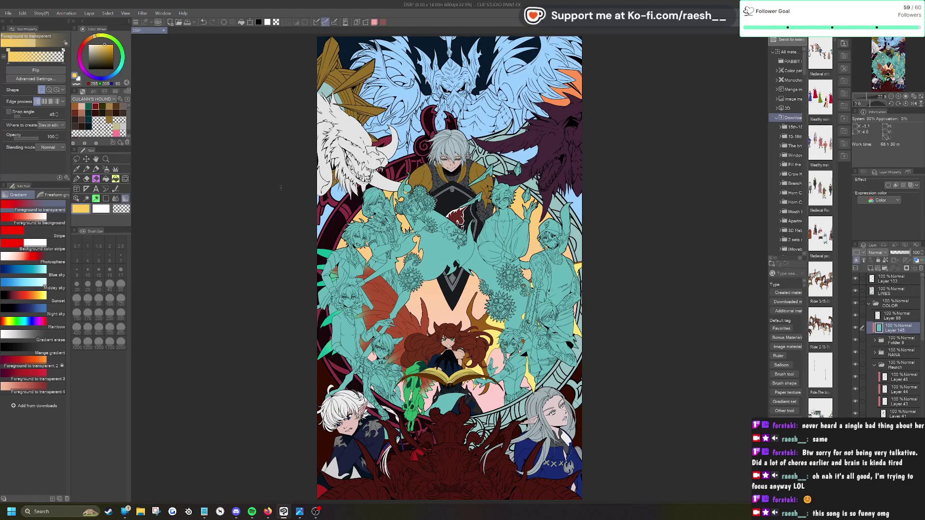
click(89, 13)
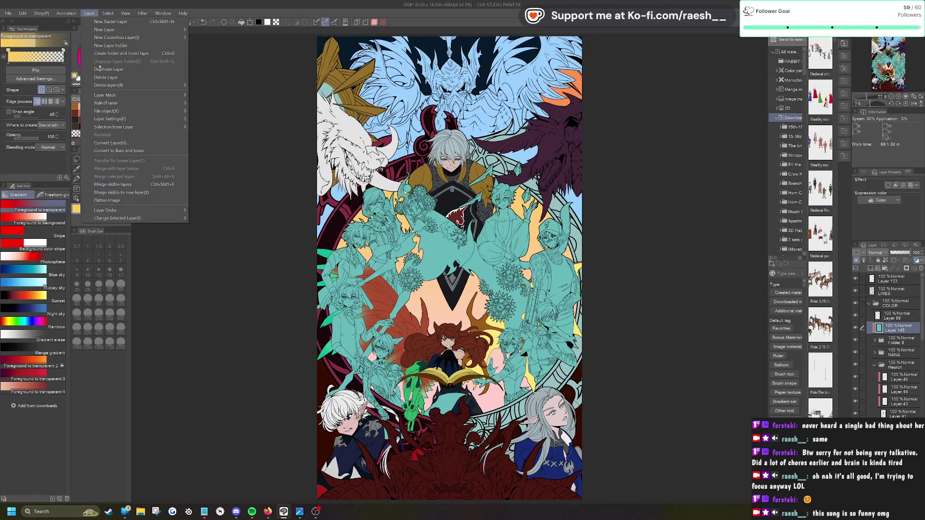
key(Escape)
key(Return)
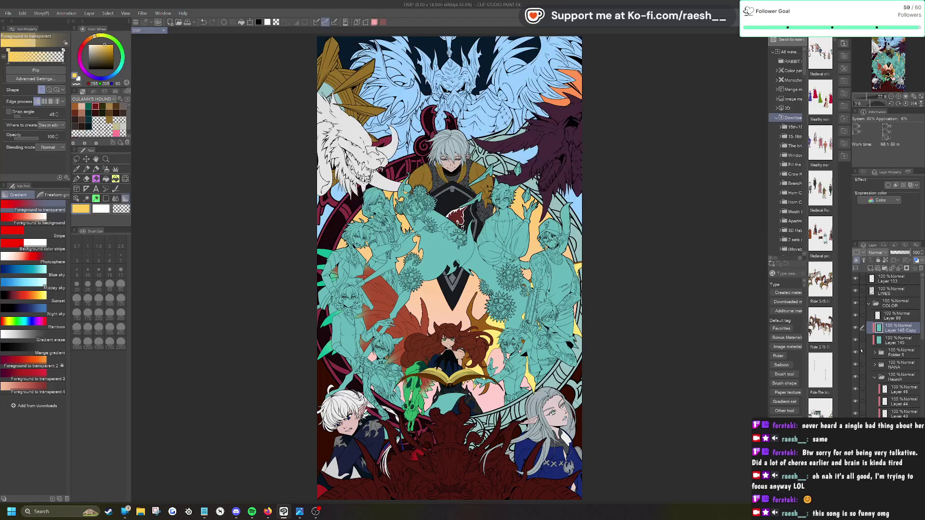
click(855, 340)
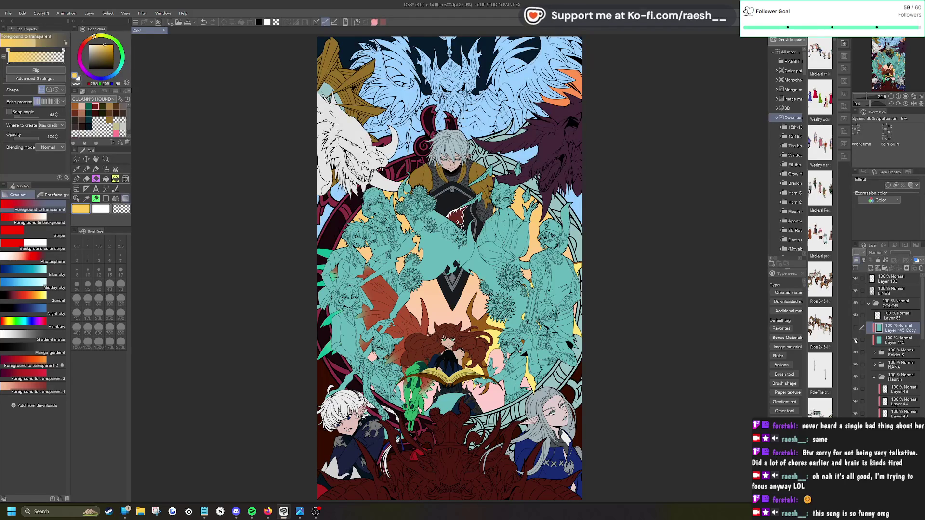
click(894, 340)
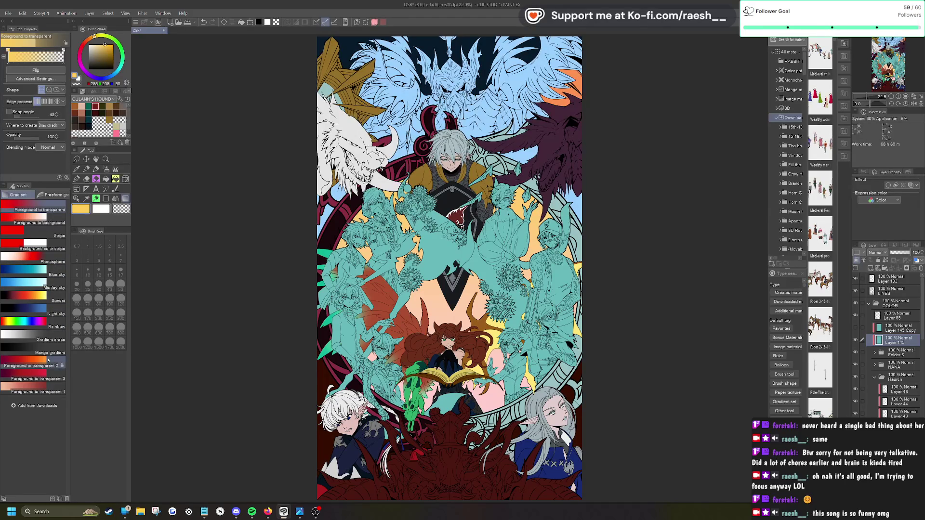
Step: Choose the gradient eraser and expand Folder 8 to reach Folder 11
click(44, 337)
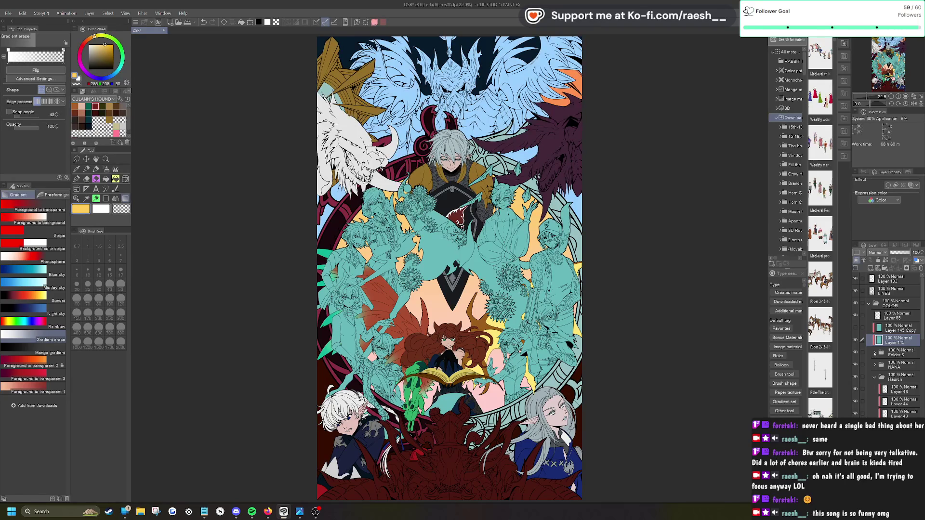
click(874, 354)
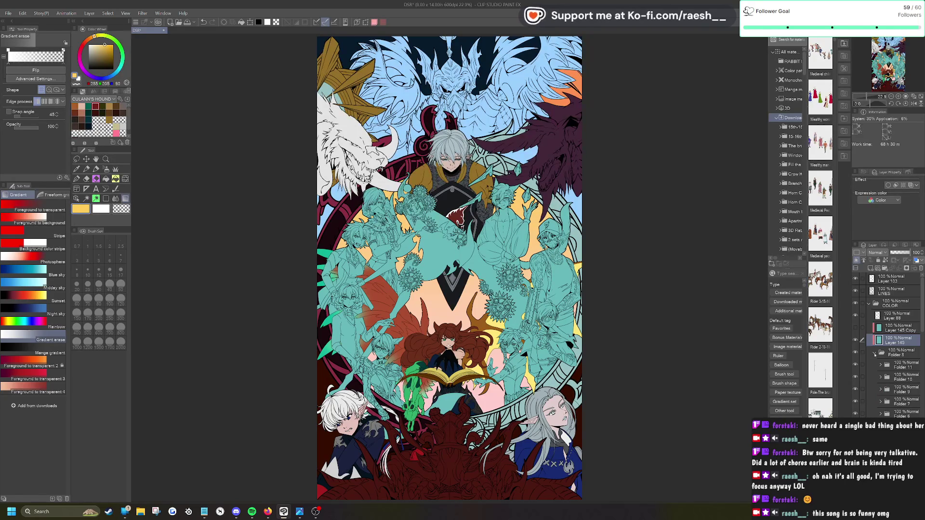
right_click(897, 366)
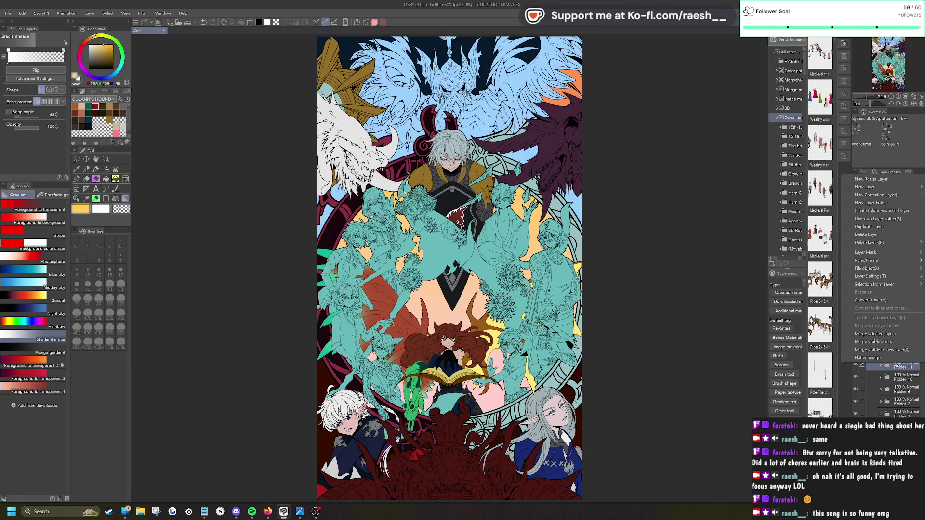
Step: Create selections from the Folder 11 and Folder 10 artwork, then deselect
mouse_move(874, 284)
click(800, 285)
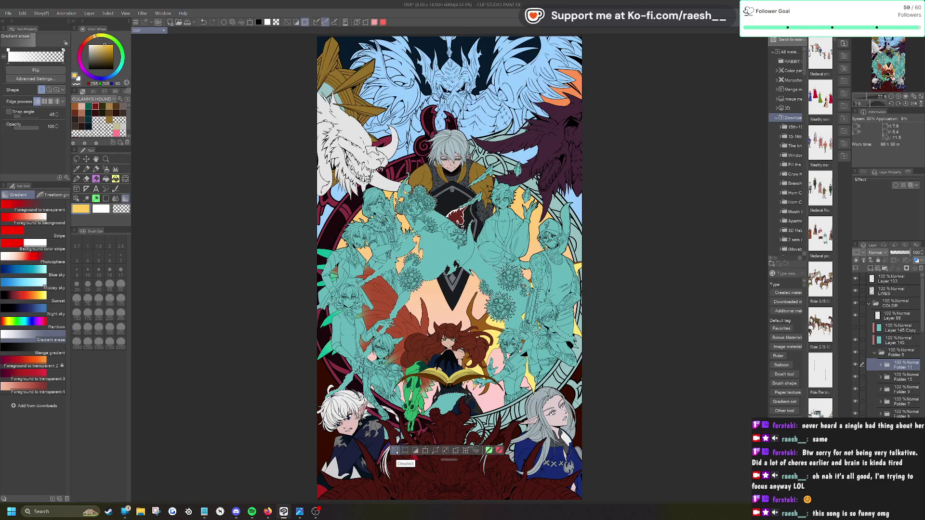
click(395, 452)
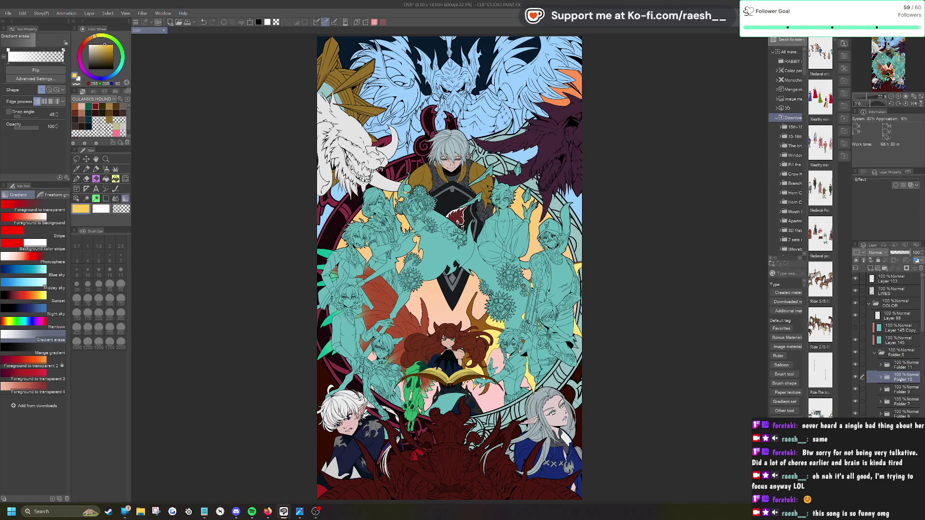
right_click(900, 381)
mouse_move(839, 293)
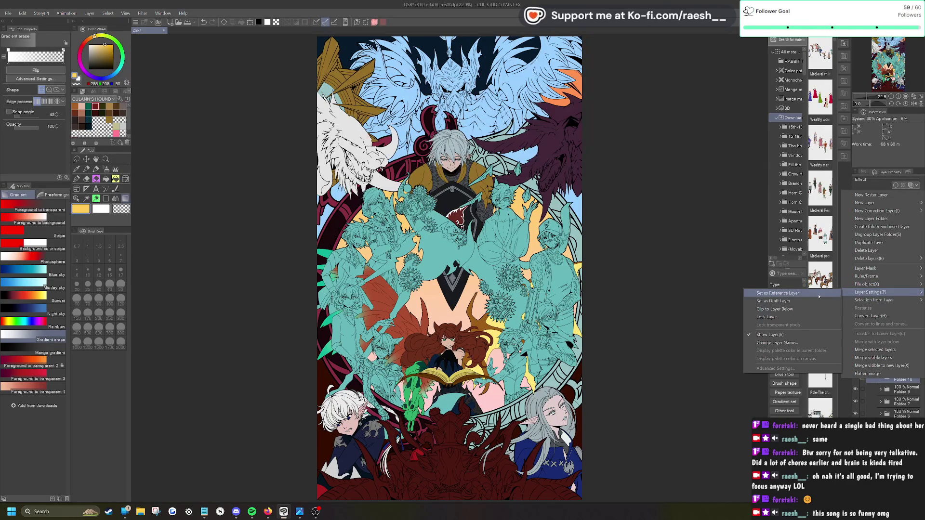
click(805, 301)
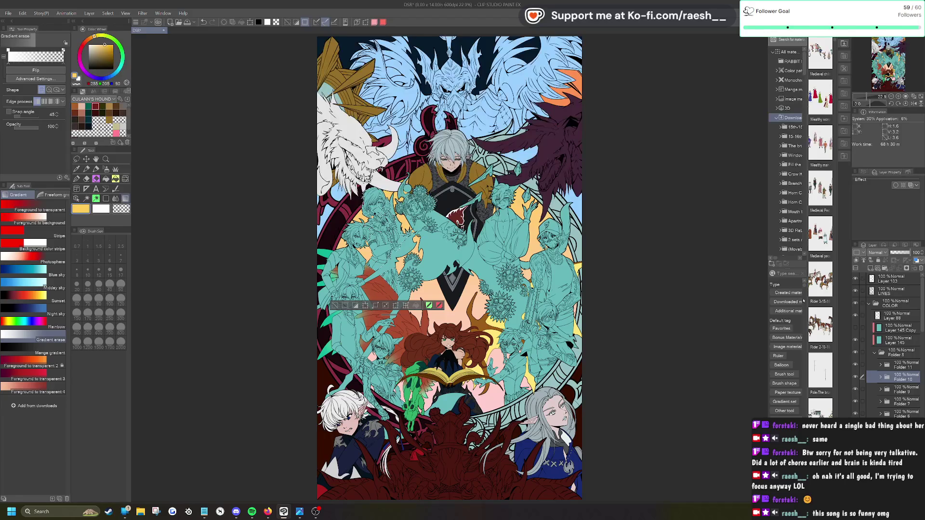
click(897, 340)
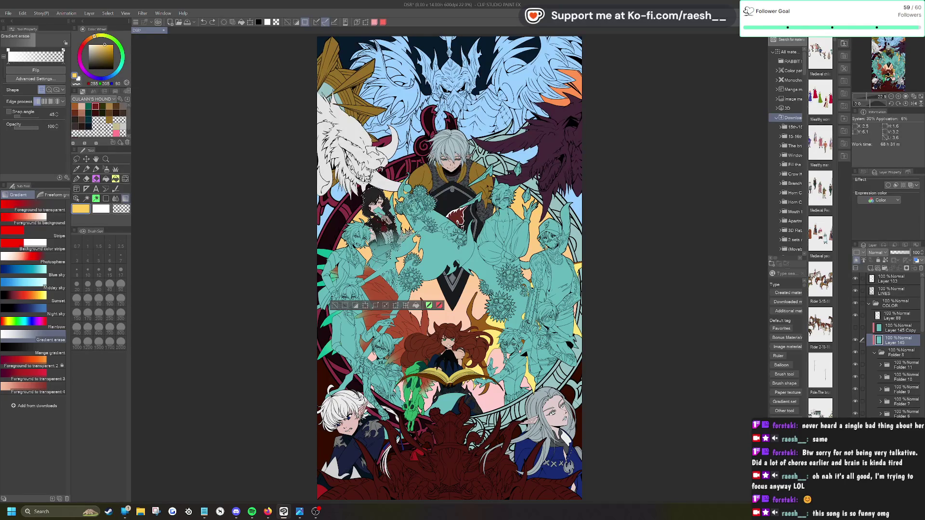
key(ctrl+d)
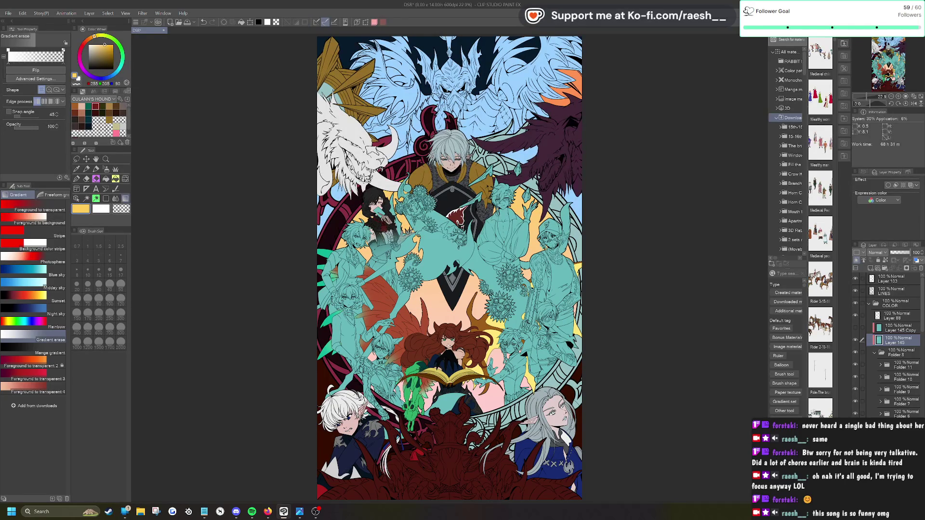
Step: Try Multiply blending on Layer 145, then undo it
click(876, 252)
click(880, 277)
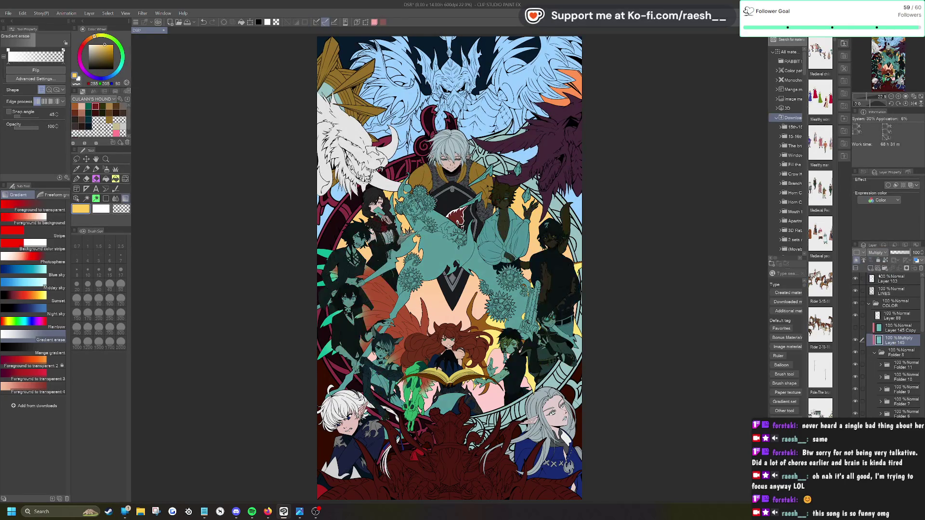
key(ctrl+z)
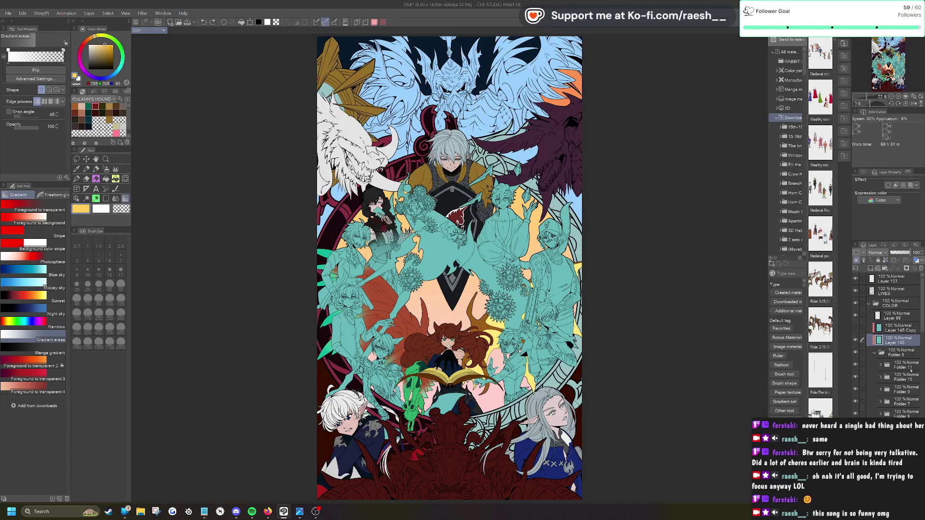
Step: Check Folder 11's visibility and select the central horse figure's area from it
click(855, 365)
click(855, 365)
right_click(901, 366)
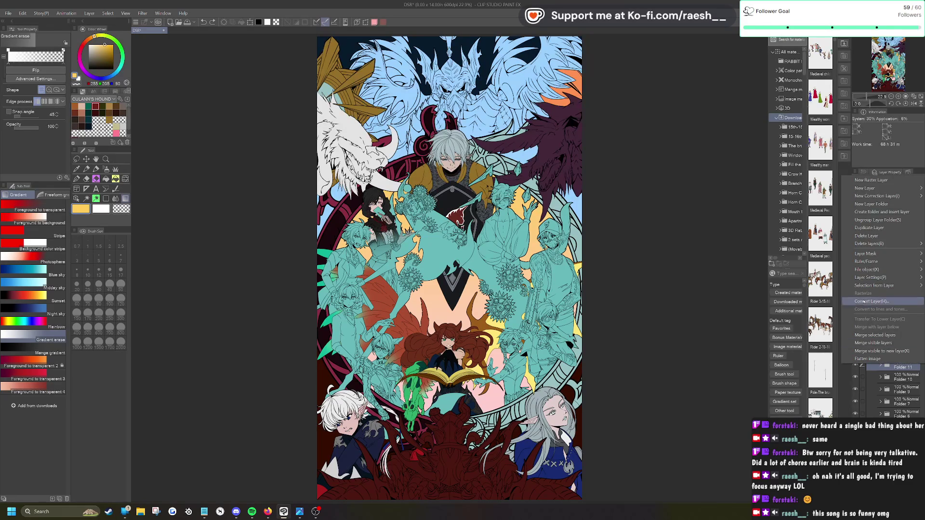
mouse_move(875, 286)
click(817, 287)
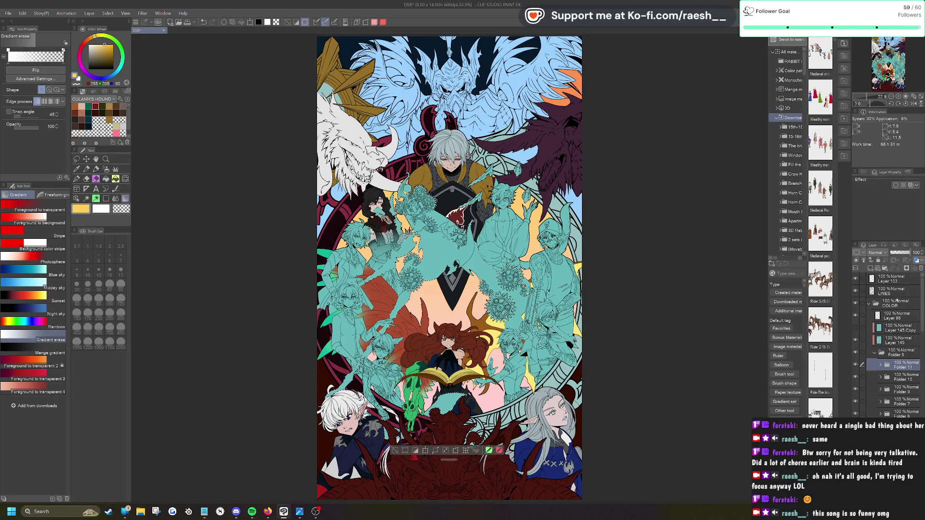
Step: Delete the teal fill over the horse figure on Layer 145 and deselect
click(899, 342)
key(Delete)
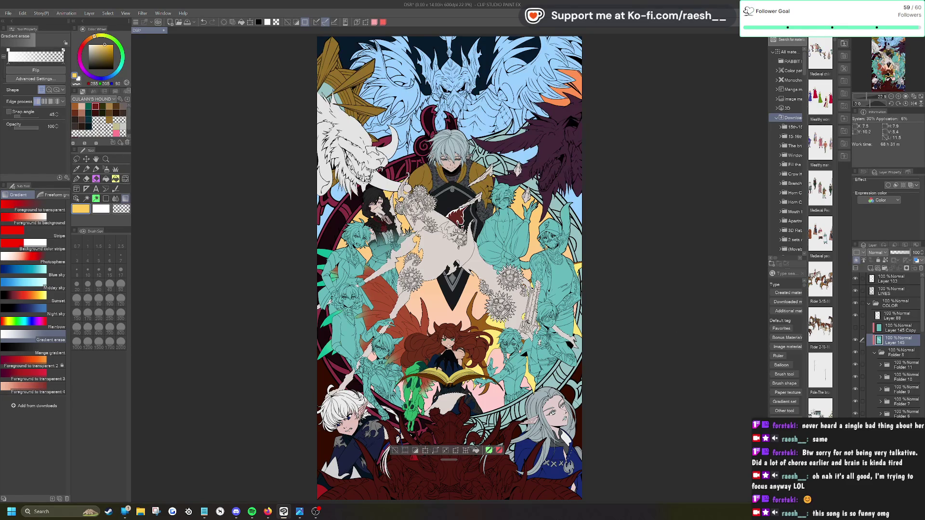
key(ctrl+d)
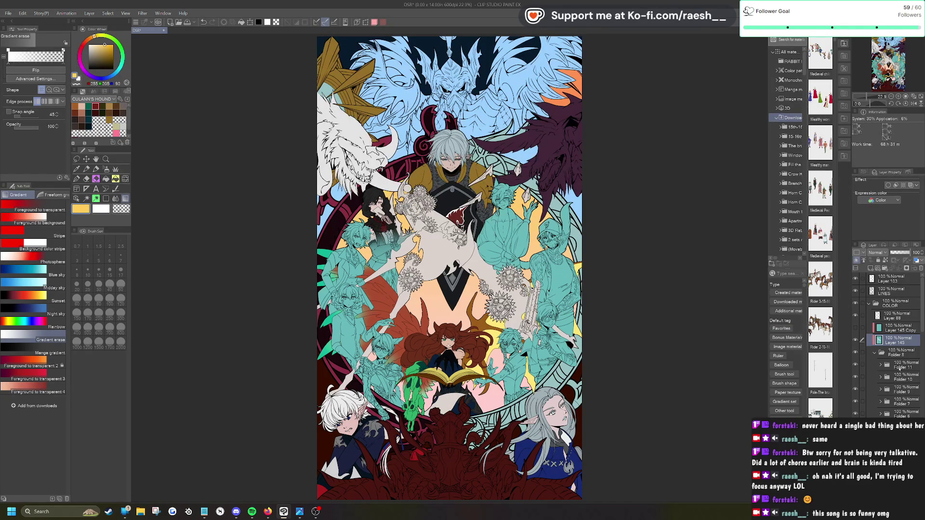
Step: Select Folder 9's character area, switch to Layer 145, then clear the selection
click(894, 378)
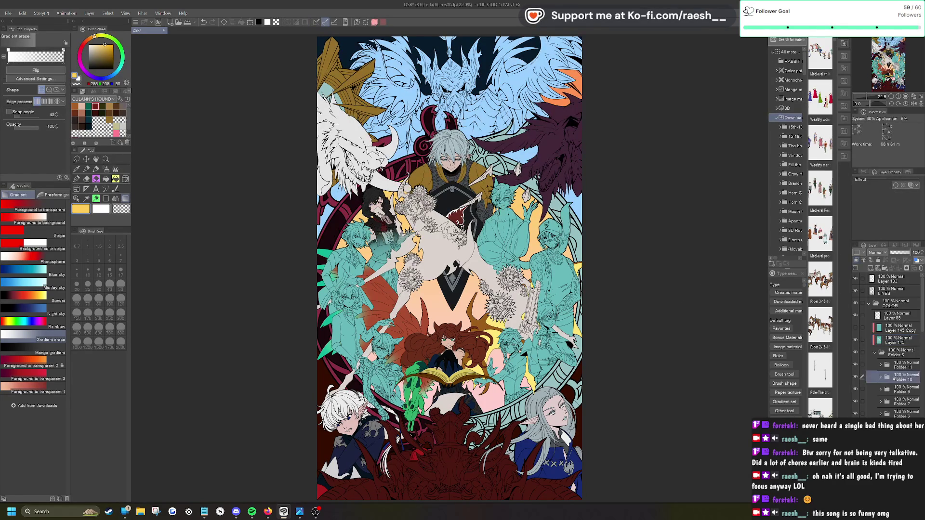
right_click(897, 391)
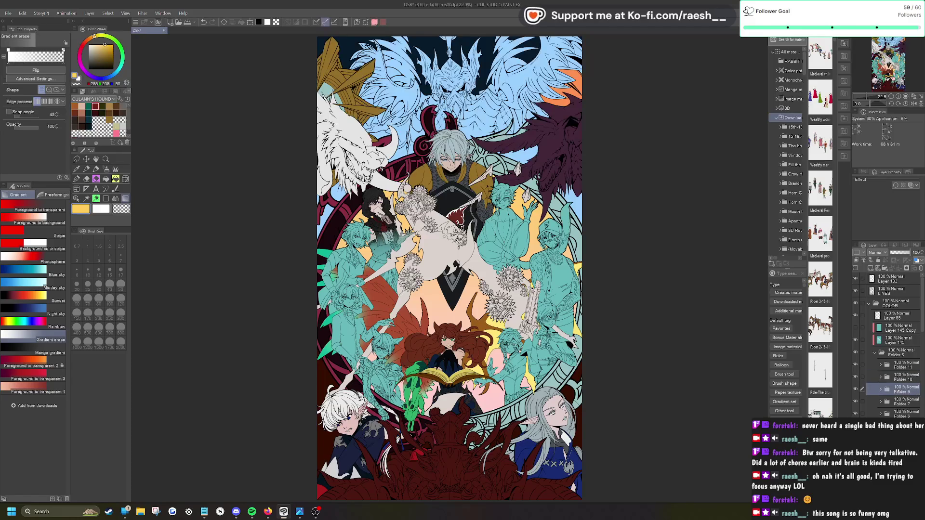
mouse_move(860, 311)
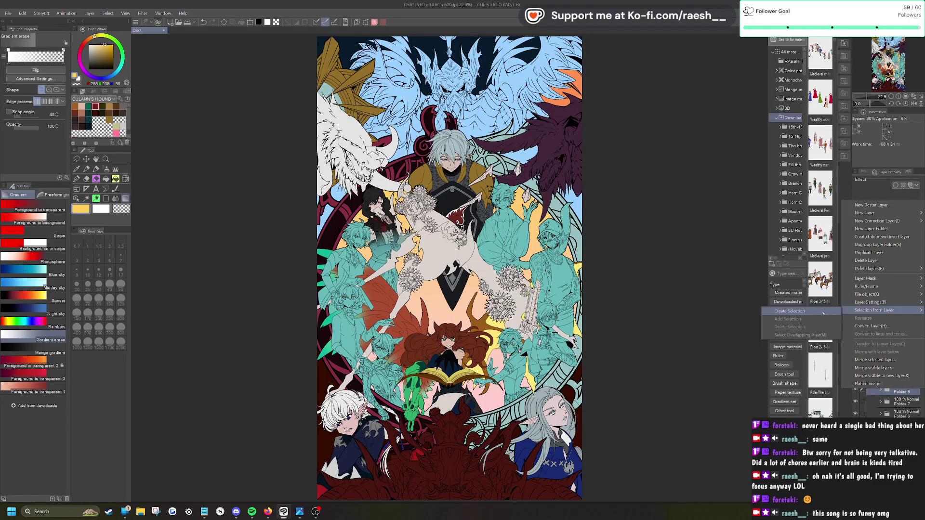
click(802, 311)
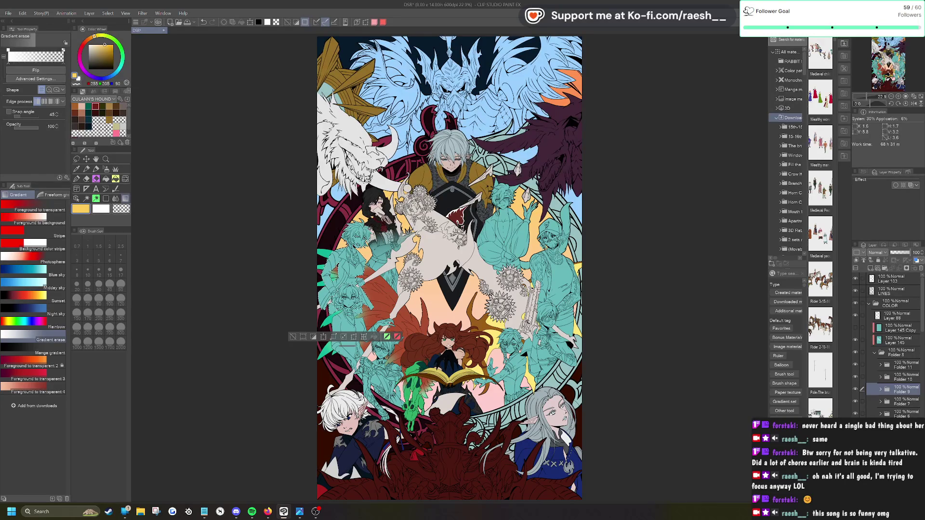
click(898, 340)
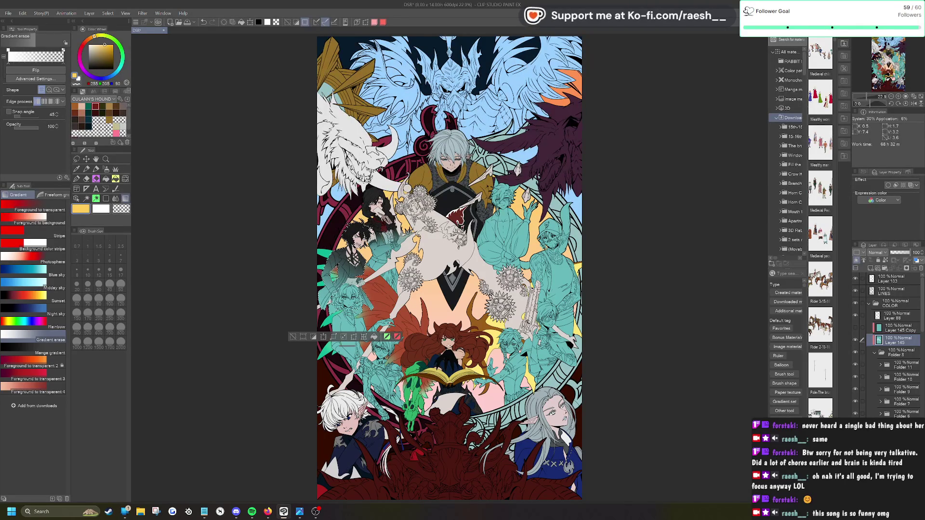
click(291, 336)
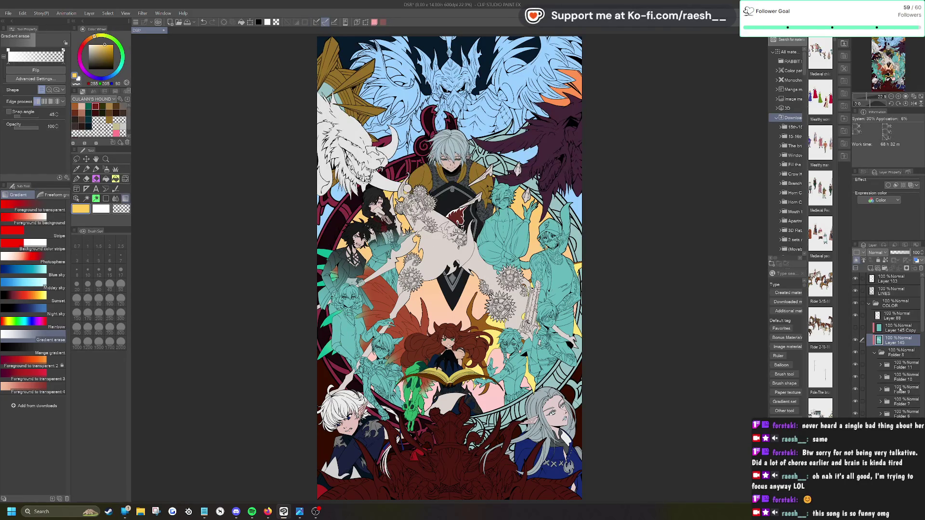
Step: Darken the teal on the left and dark-haired figures with four gradient passes
click(902, 402)
right_click(901, 402)
mouse_move(874, 322)
click(817, 323)
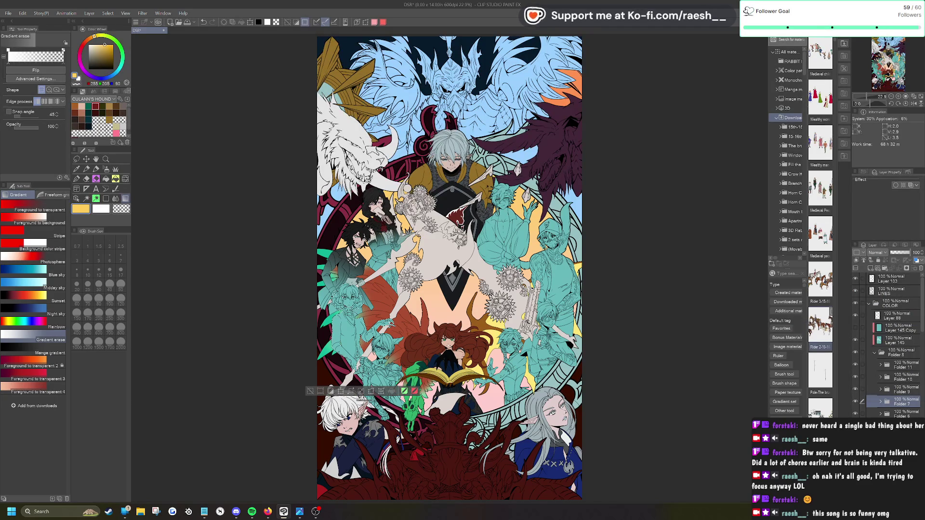
click(912, 340)
drag(347, 285, 348, 350)
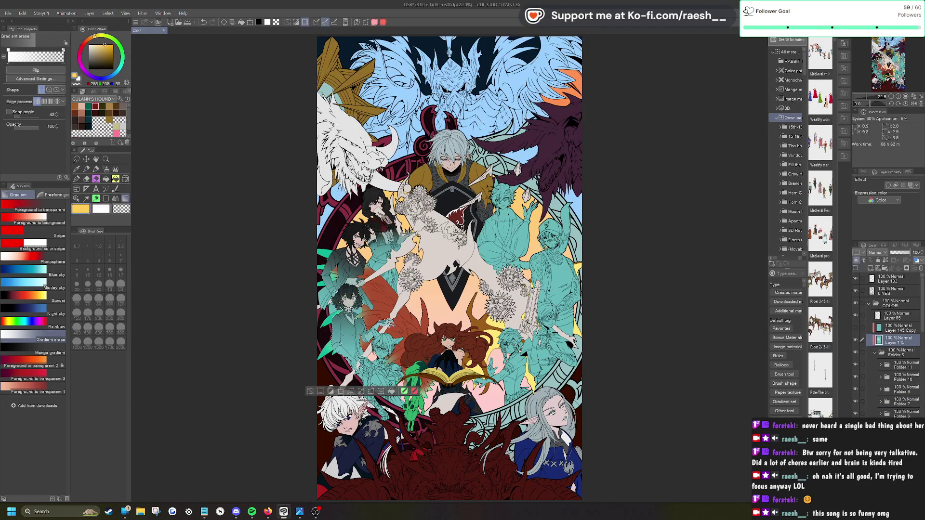
drag(284, 255, 347, 351)
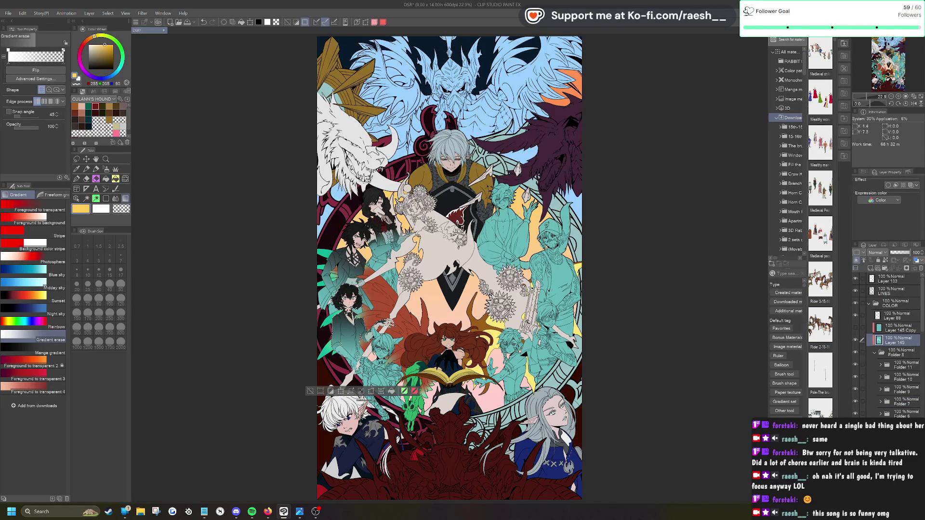
drag(338, 289, 347, 352)
drag(340, 298, 347, 368)
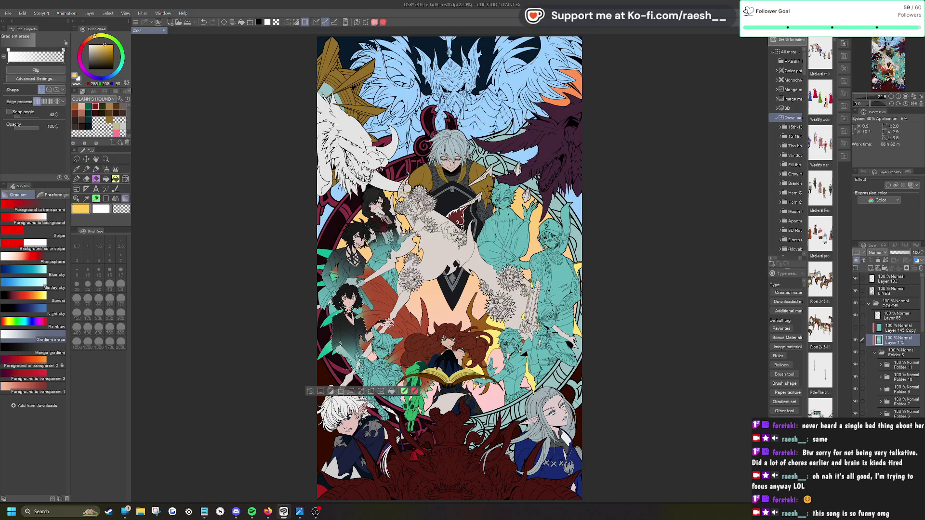
click(311, 392)
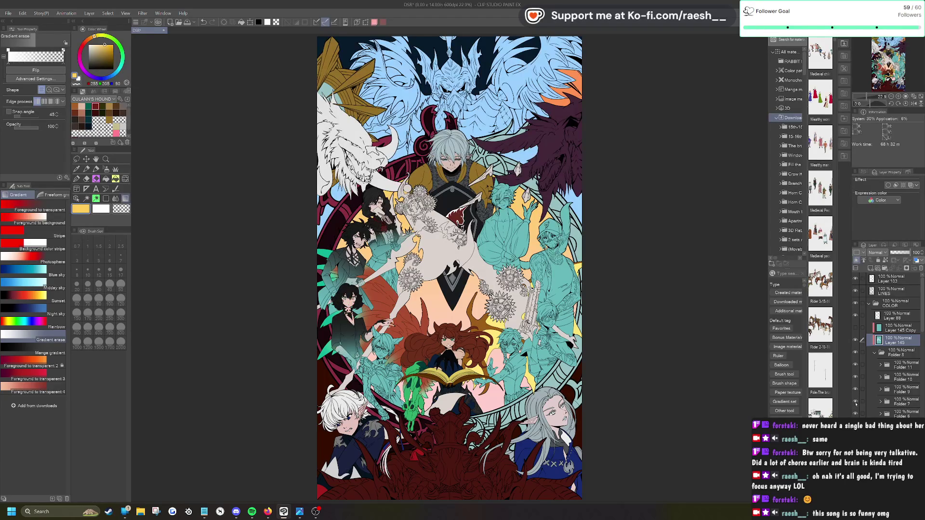
Step: Delete the teal fill inside Folder 6's character on Layer 145
click(903, 412)
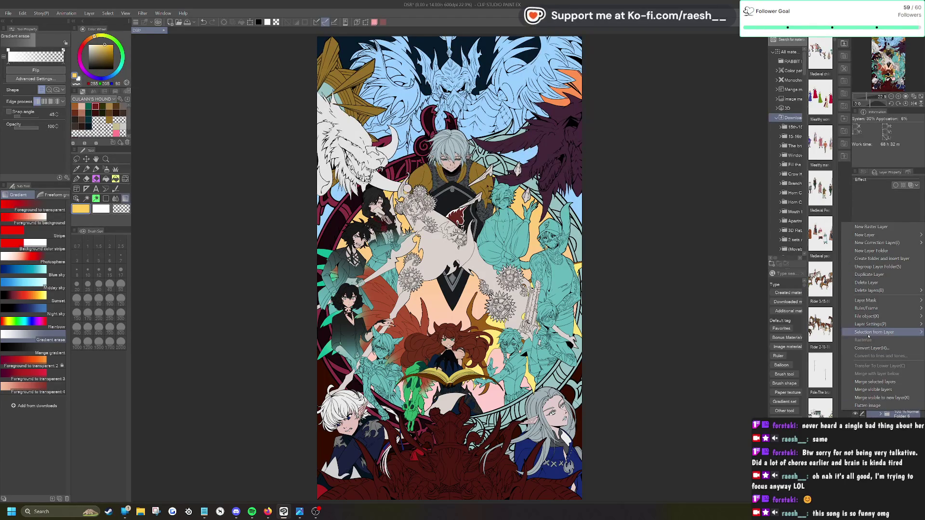
ctrl+click(887, 413)
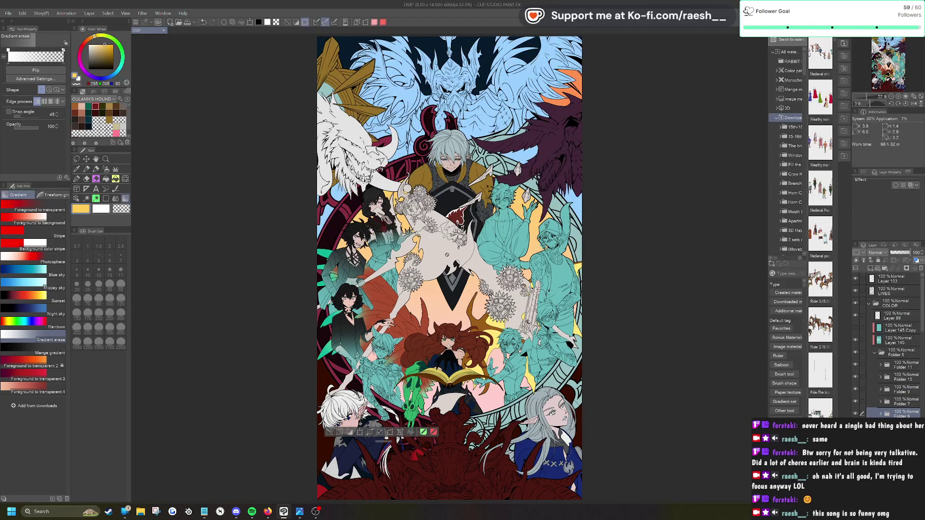
click(897, 340)
key(Delete)
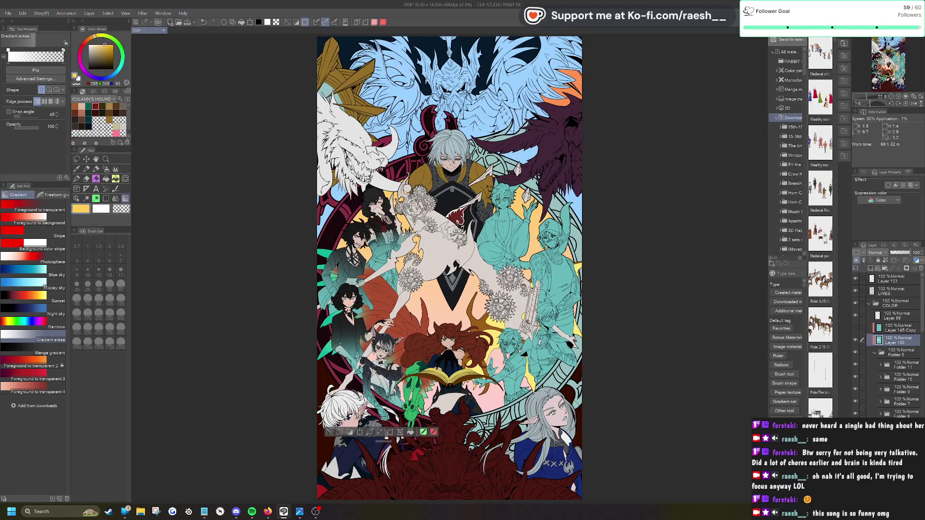
click(327, 432)
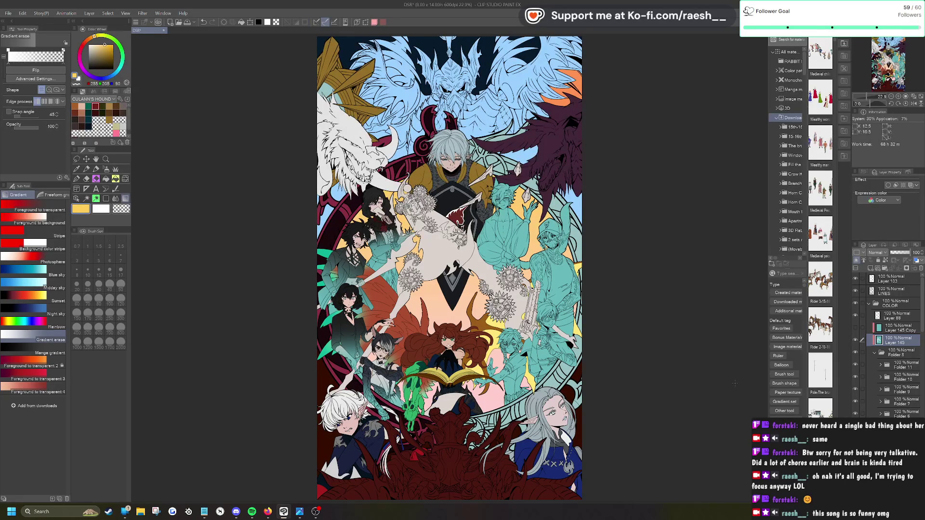
key(ctrl+z)
key(ctrl+z)
Step: Darken the brown-haired figure's teal jacket with three gradient passes
right_click(856, 358)
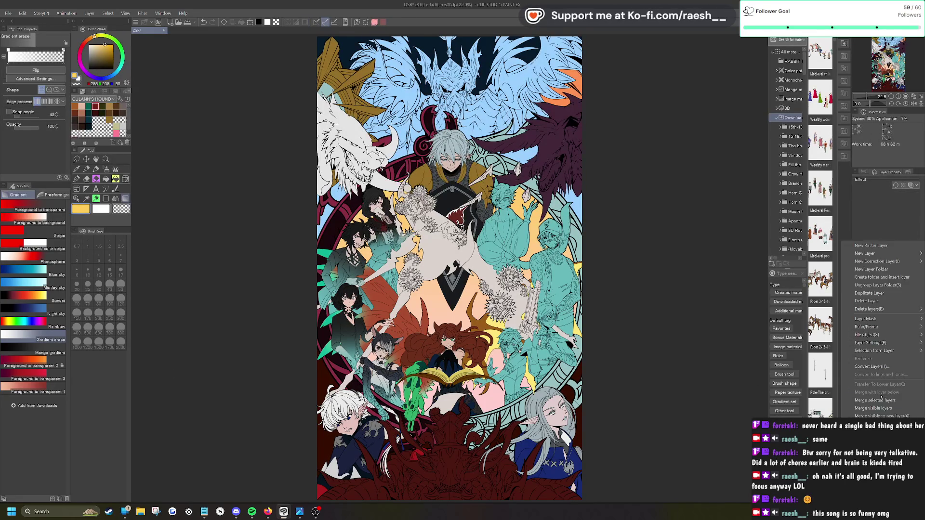
mouse_move(862, 350)
click(814, 351)
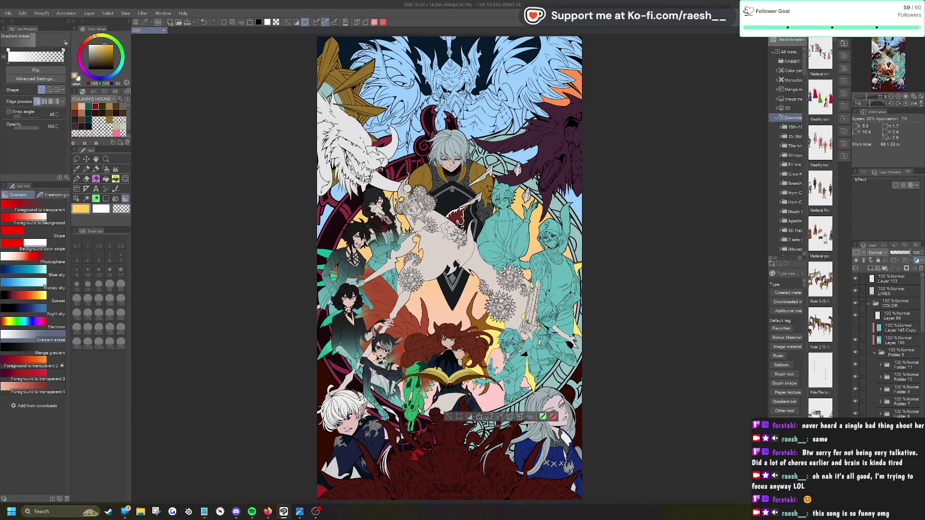
click(896, 340)
drag(510, 332, 506, 385)
drag(511, 347, 505, 388)
drag(511, 344, 505, 385)
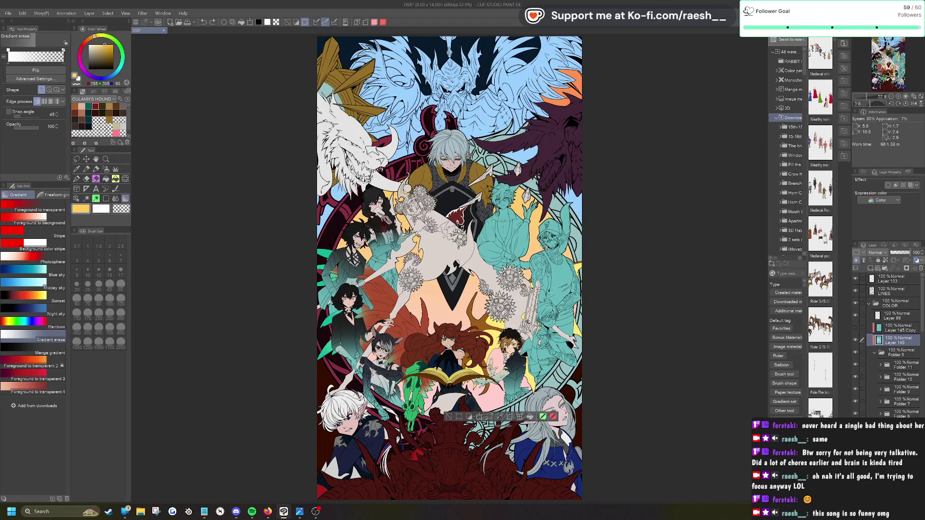
click(447, 416)
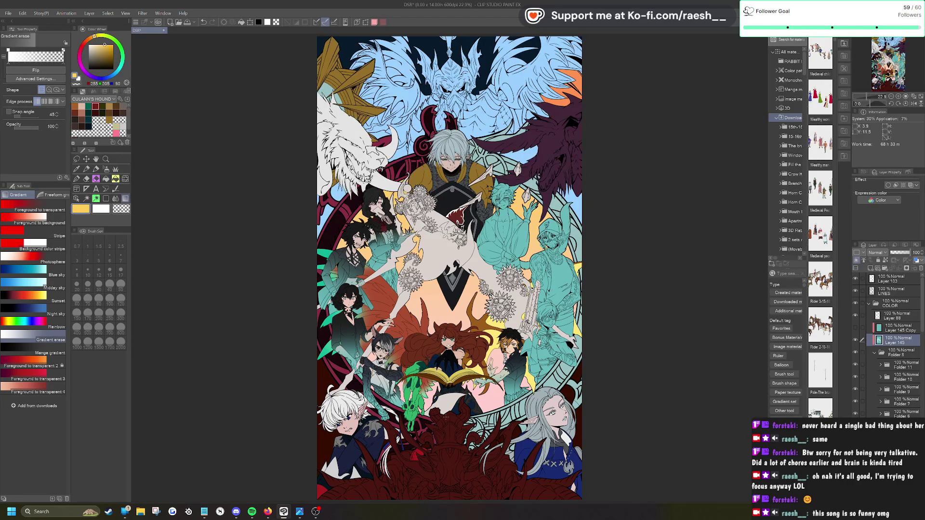
key(ctrl+z)
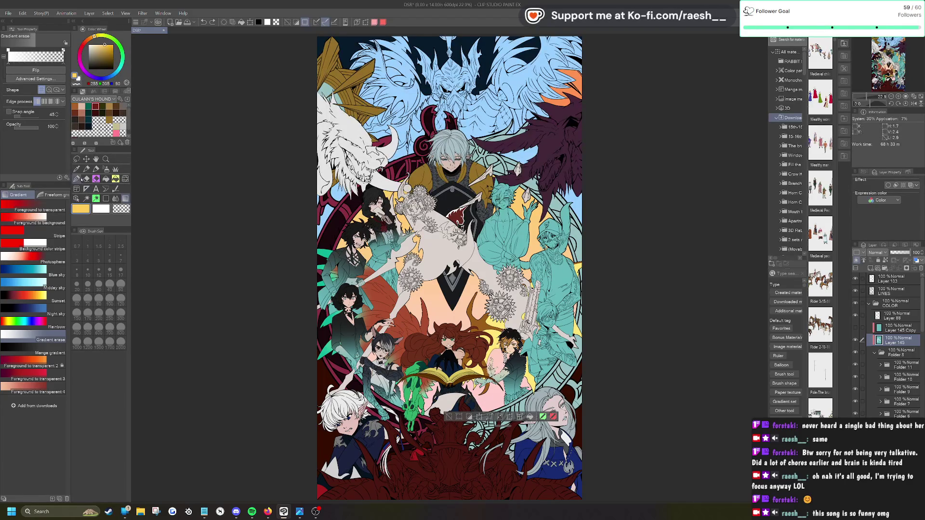
click(86, 179)
click(50, 222)
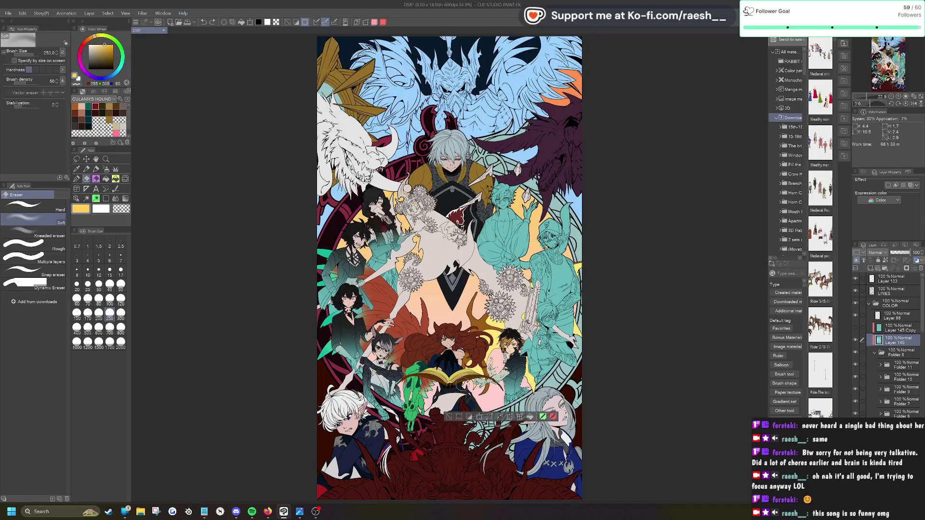
Step: Set the soft eraser to 700, then darken the right-hand figure's teal with a gradient
click(110, 327)
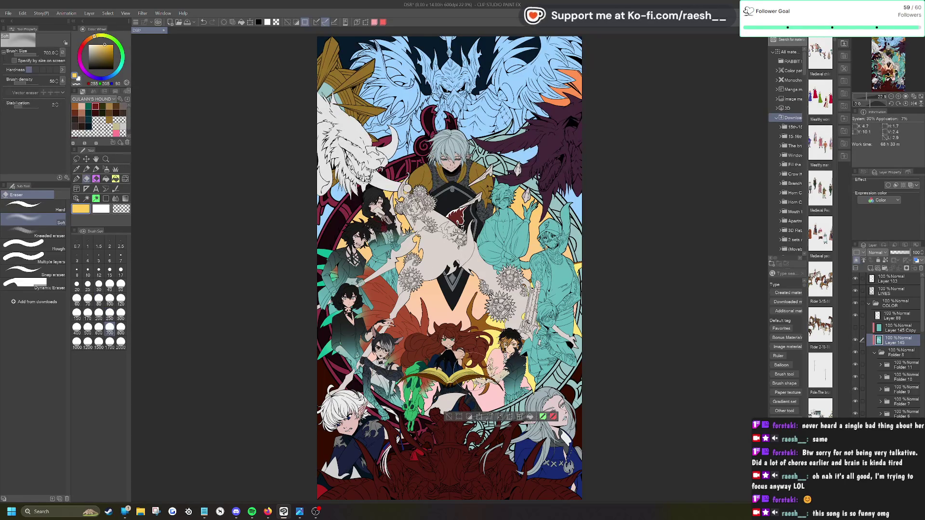
click(449, 416)
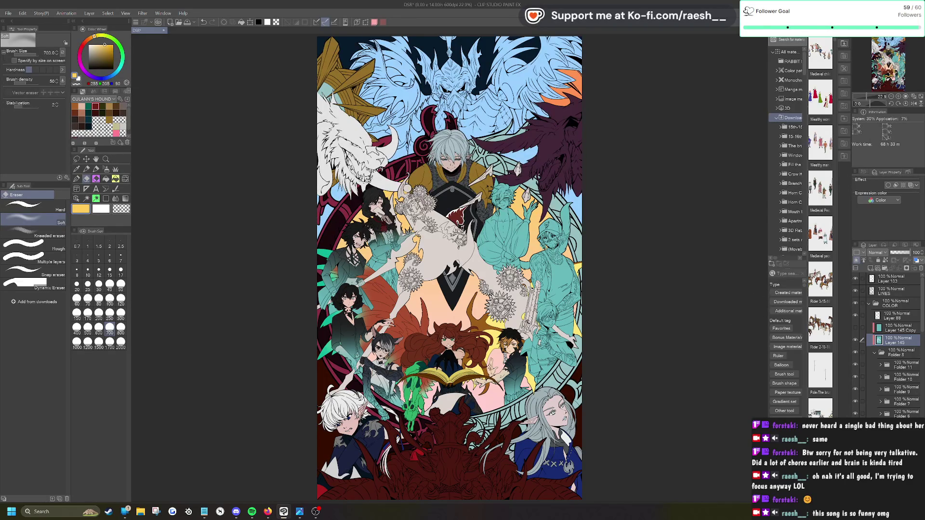
right_click(851, 340)
mouse_move(874, 358)
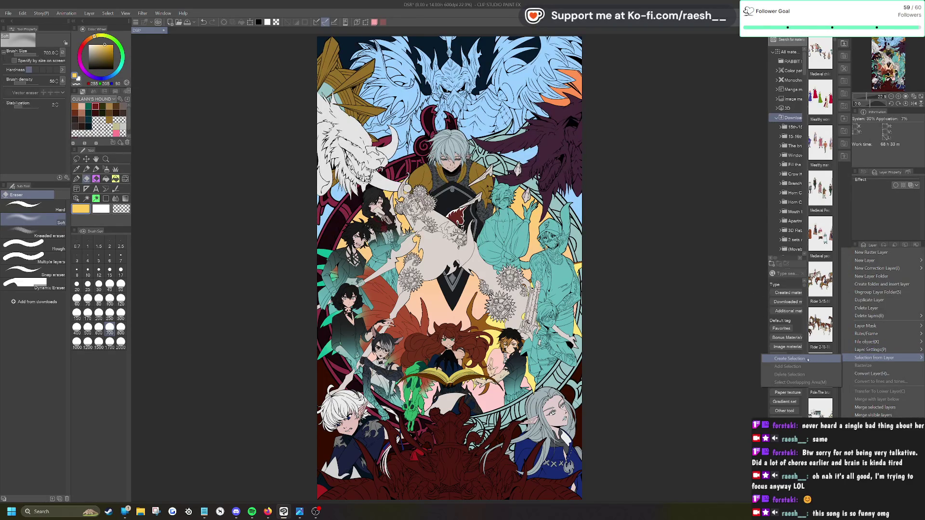
click(799, 358)
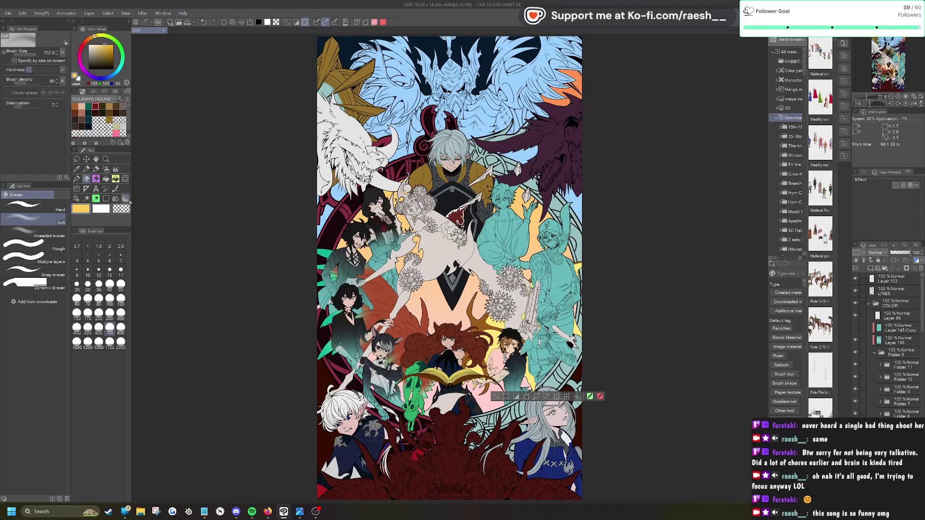
key(g)
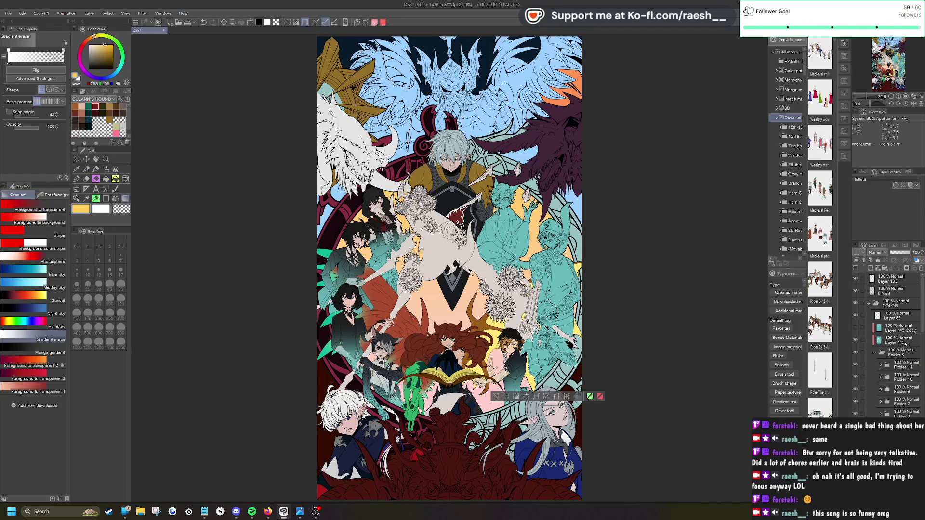
click(905, 344)
drag(539, 377, 549, 327)
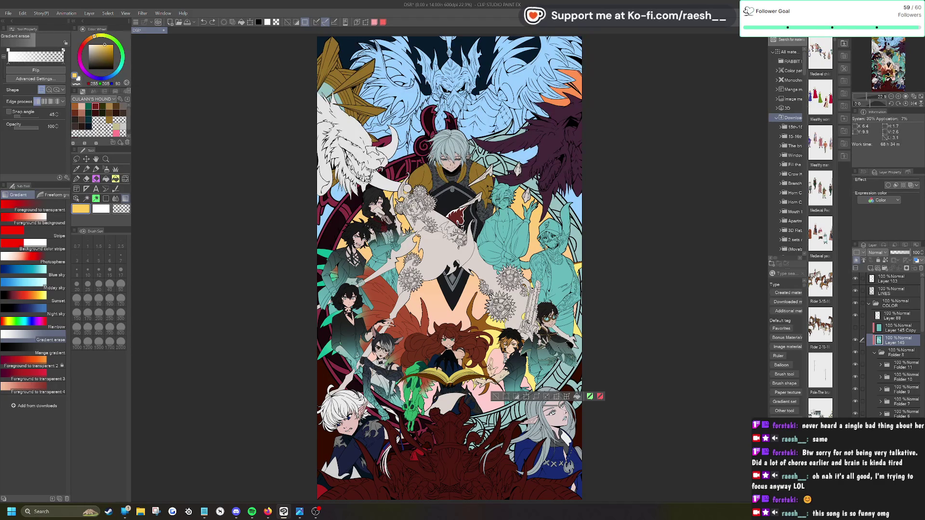
click(495, 396)
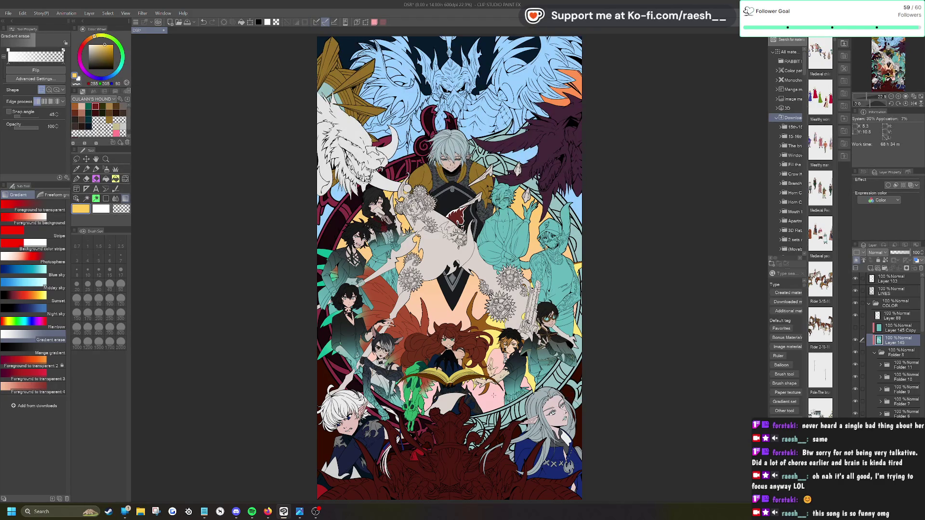
scroll(493, 395, down, 3)
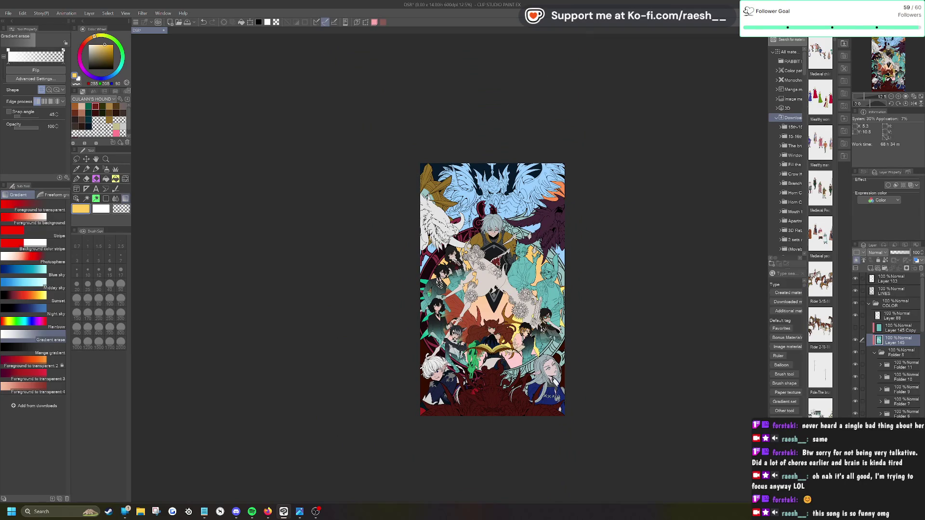
Step: Select the right-hand figure from its layer and gradient it darker toward its top on Layer 145
scroll(551, 333, up, 2)
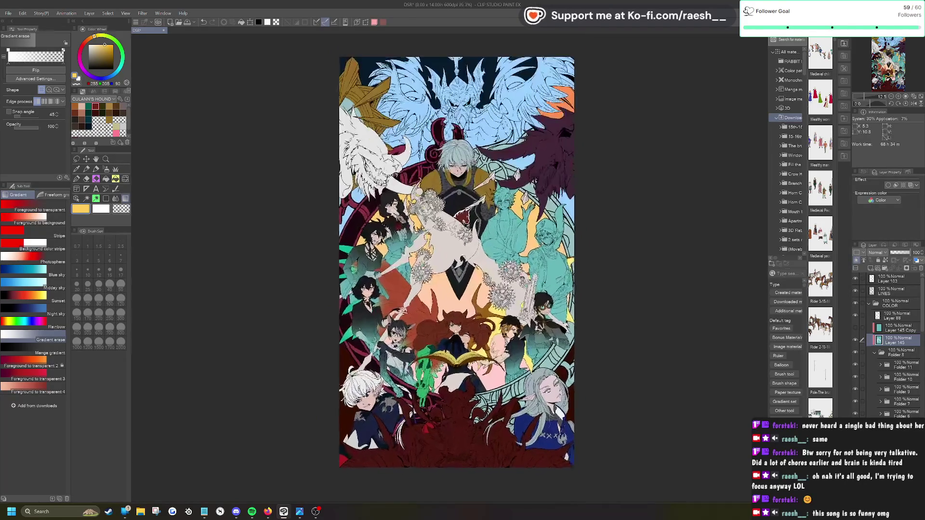
scroll(554, 316, up, 1)
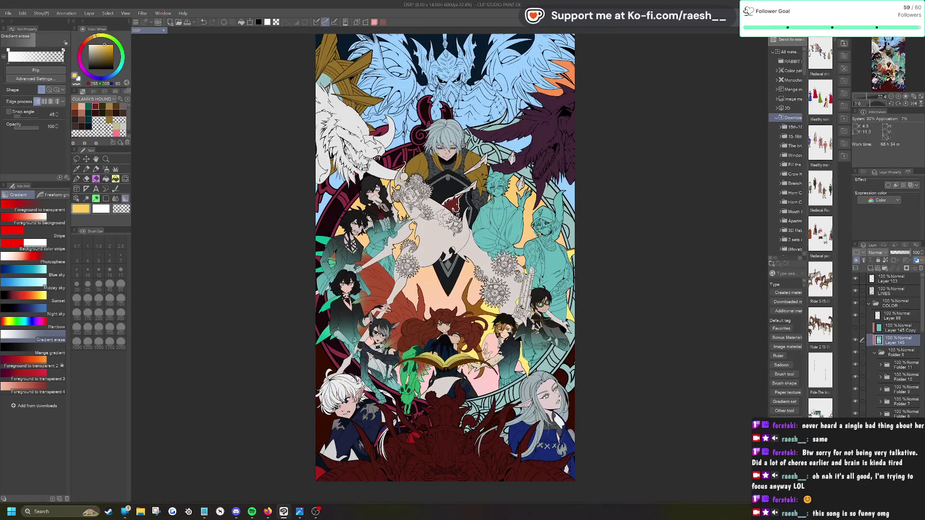
click(896, 340)
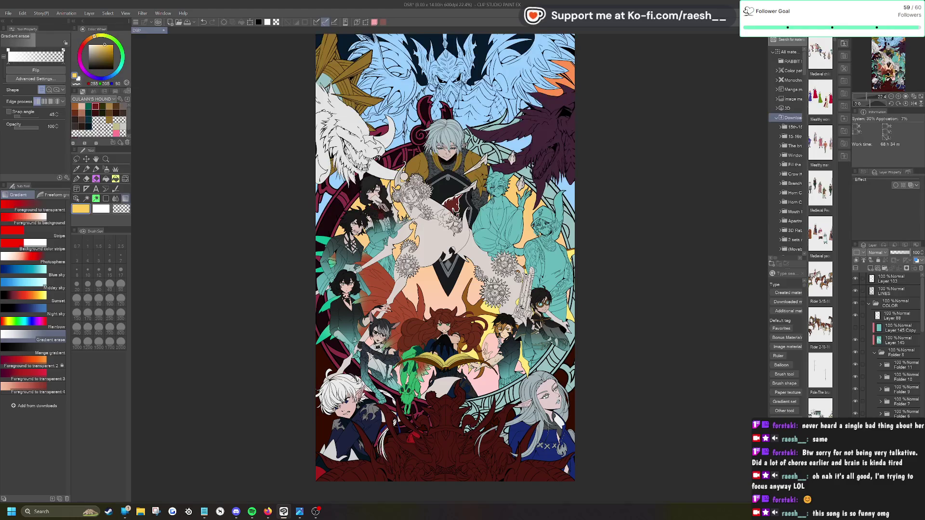
right_click(895, 340)
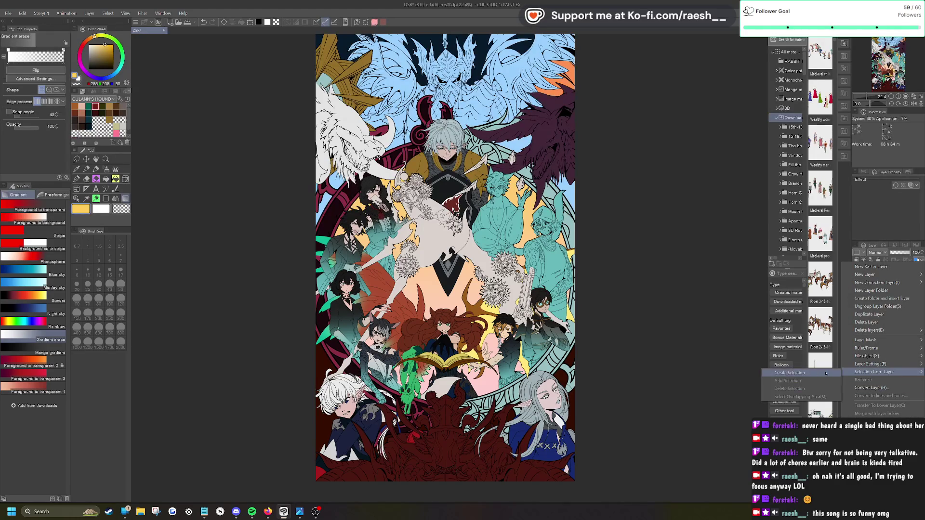
click(823, 372)
ctrl+click(879, 340)
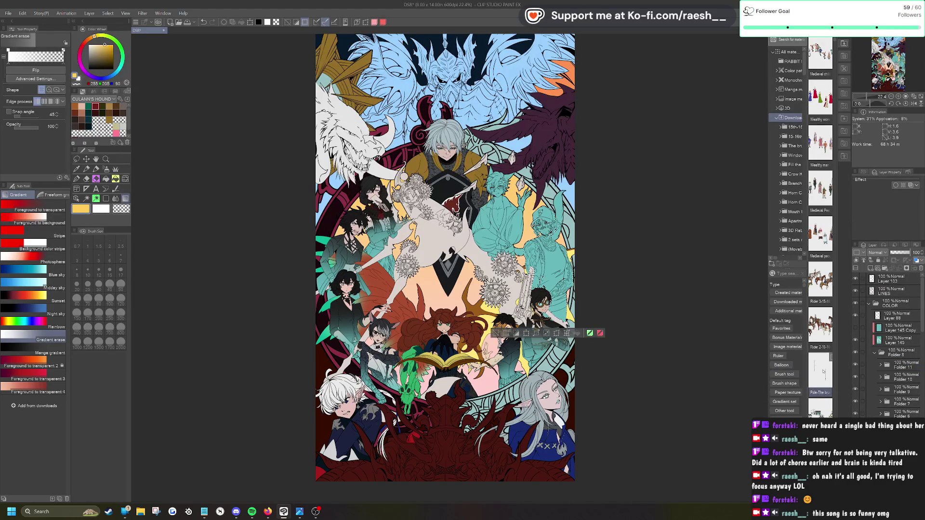
click(899, 342)
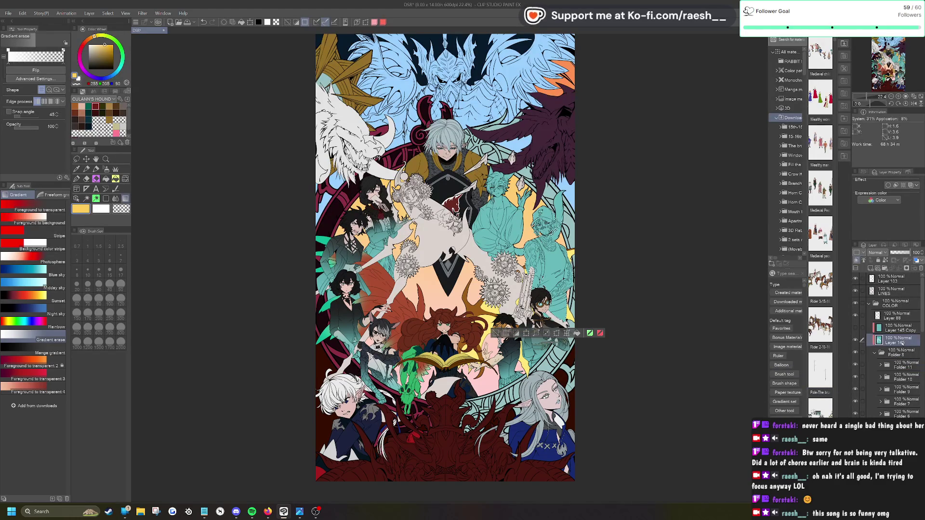
drag(545, 176, 546, 333)
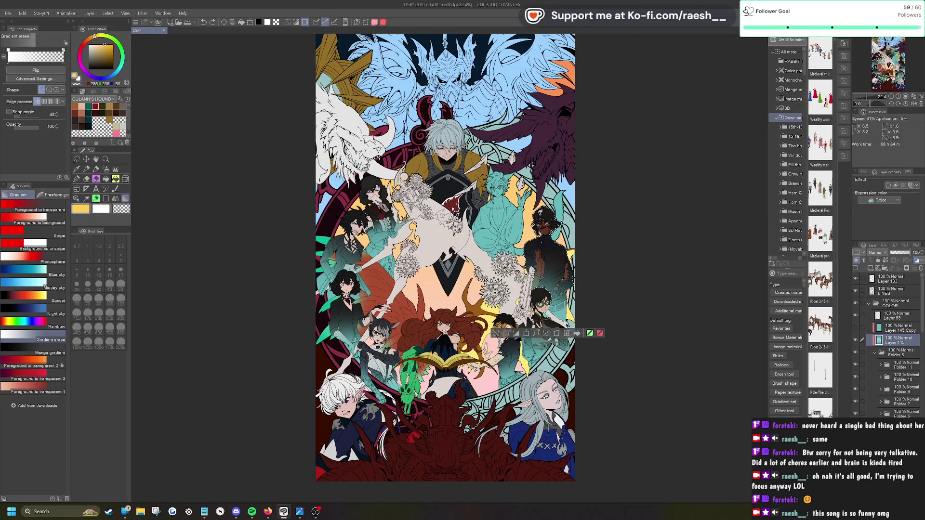
click(496, 333)
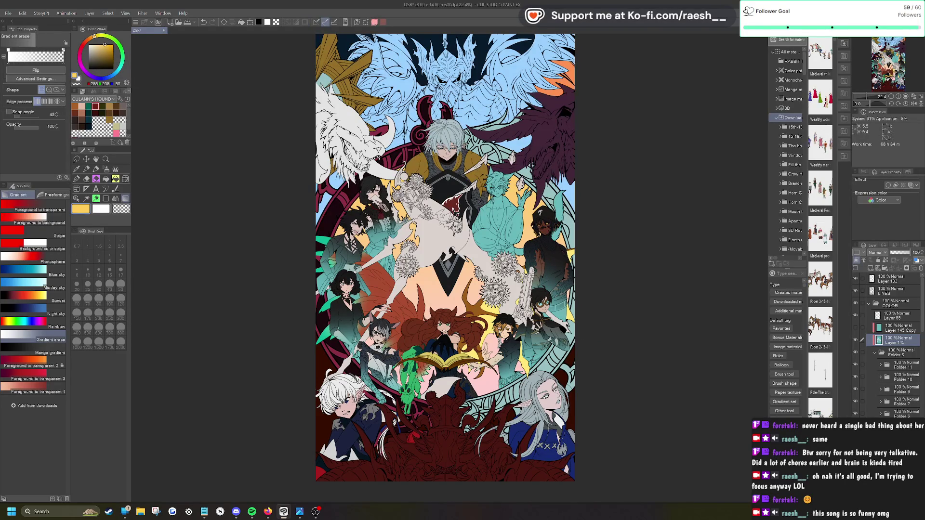
Step: Select Folder 10's contents, return to Layer 145, then clear the selection
right_click(909, 377)
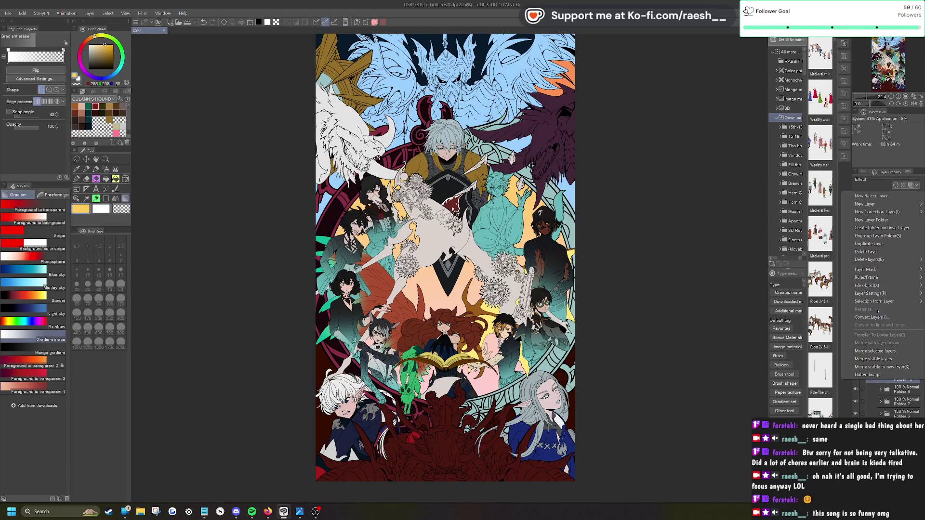
mouse_move(862, 301)
click(812, 302)
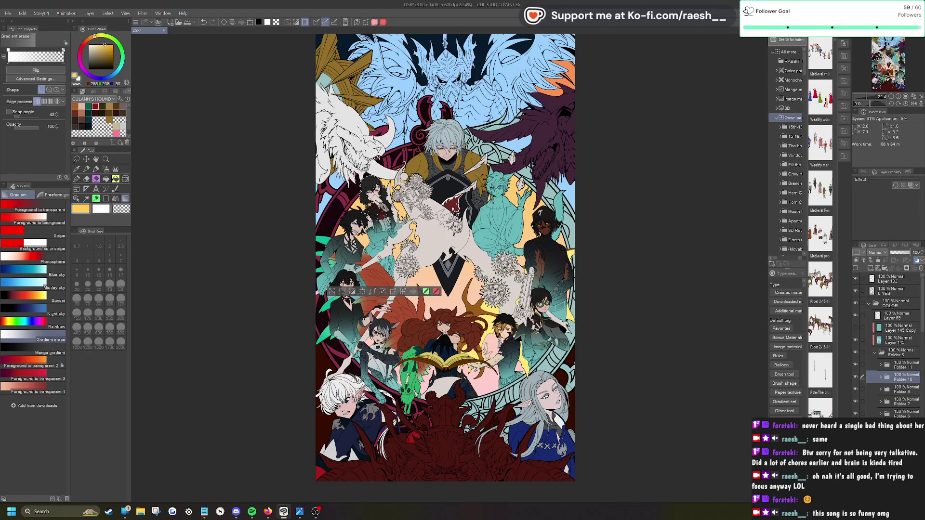
click(902, 338)
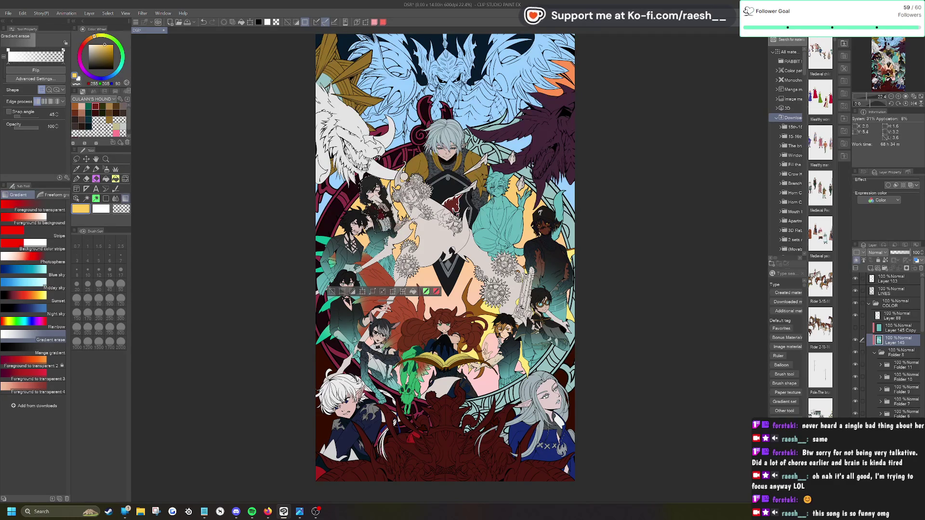
key(ctrl+d)
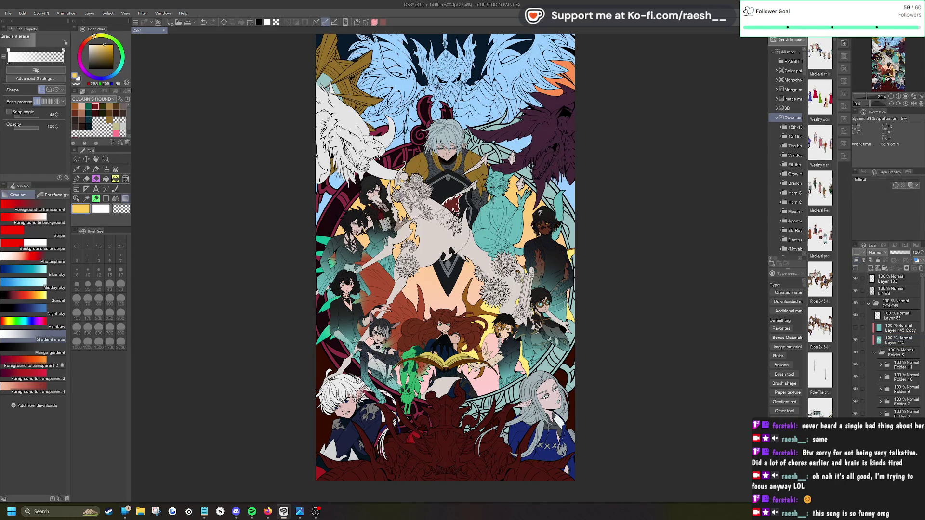
Step: Select the central figure's layer area and fade the teal off its head with gradients on Layer 145
right_click(886, 278)
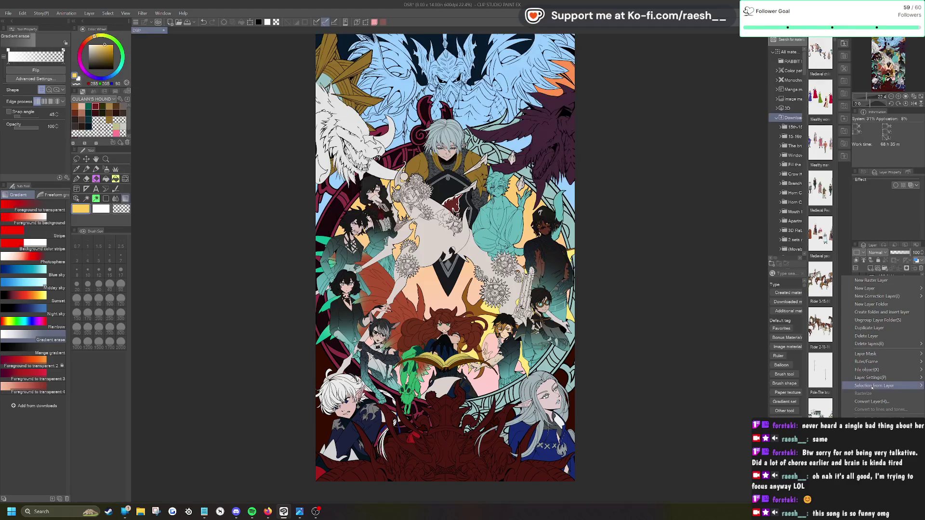
click(820, 384)
click(821, 384)
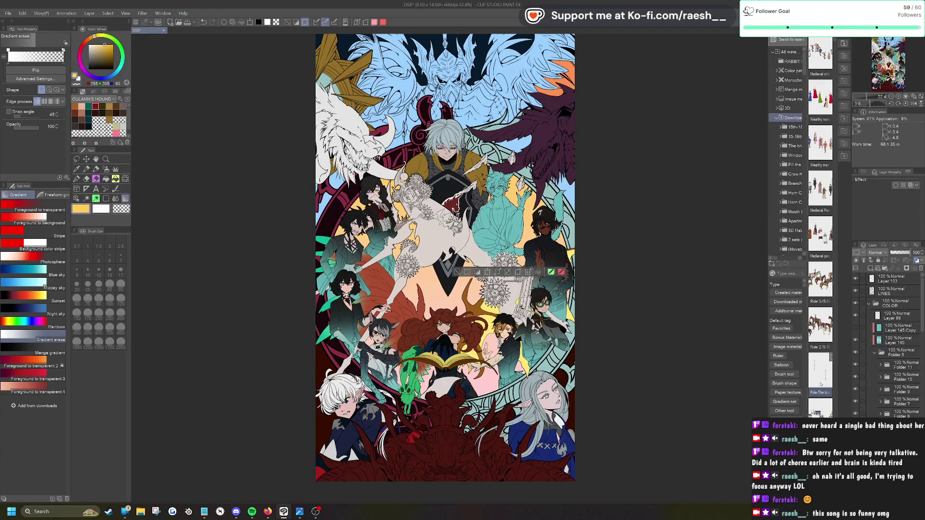
click(897, 341)
drag(499, 164, 499, 217)
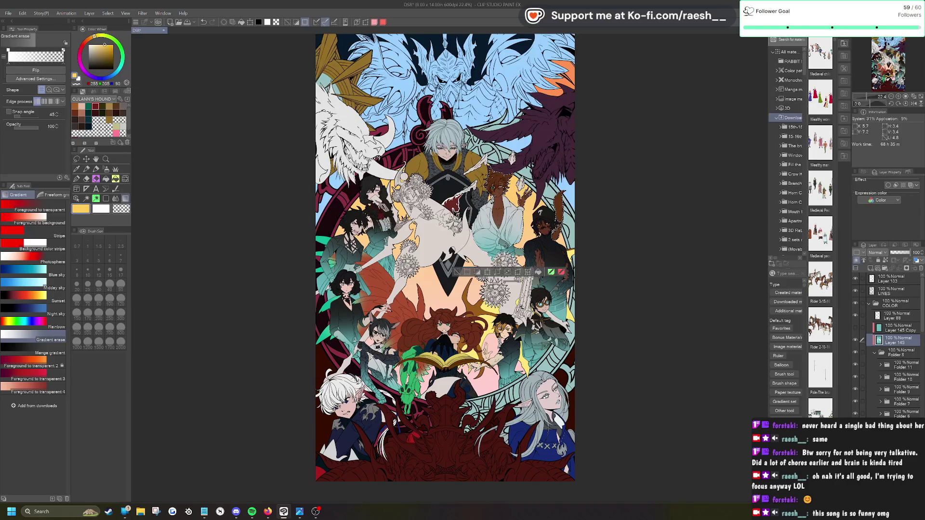
drag(496, 169, 496, 214)
drag(426, 273, 535, 164)
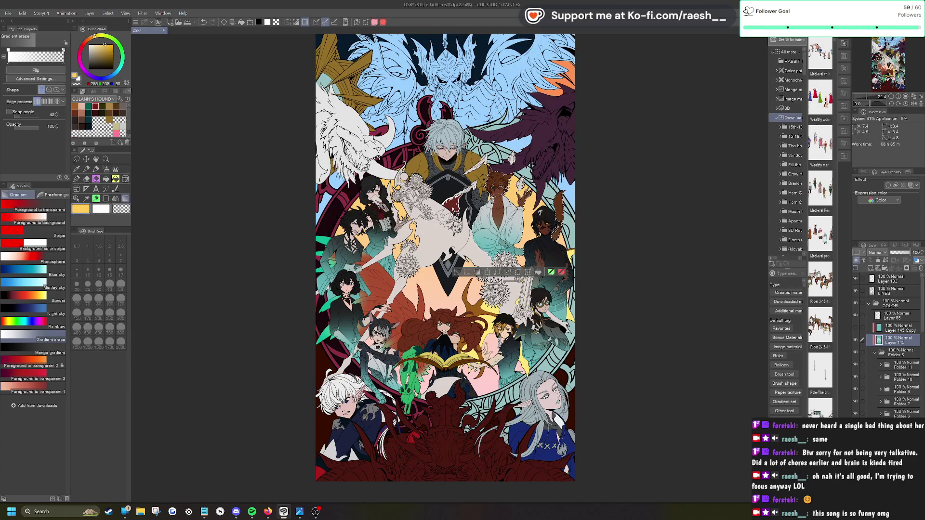
Step: Choose the Soft Airbrush at size 700 and sample the teal from the artwork
click(77, 180)
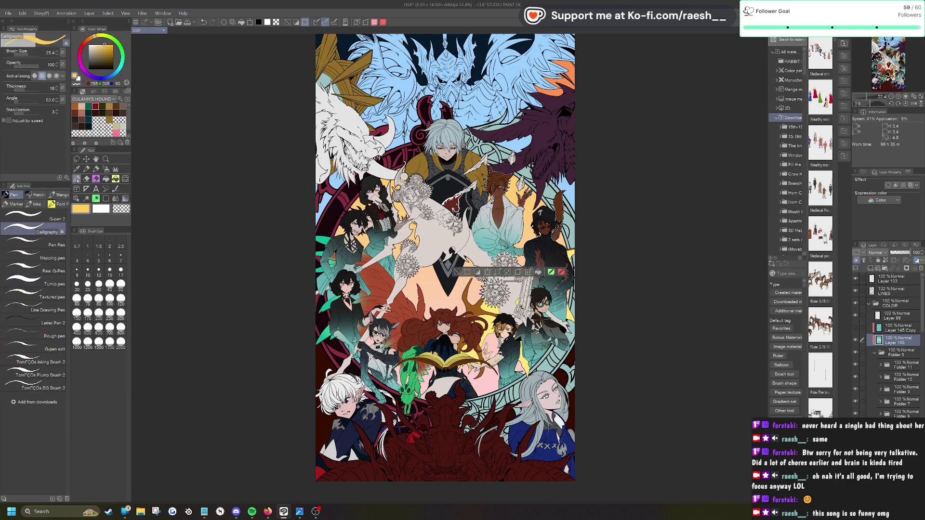
click(106, 169)
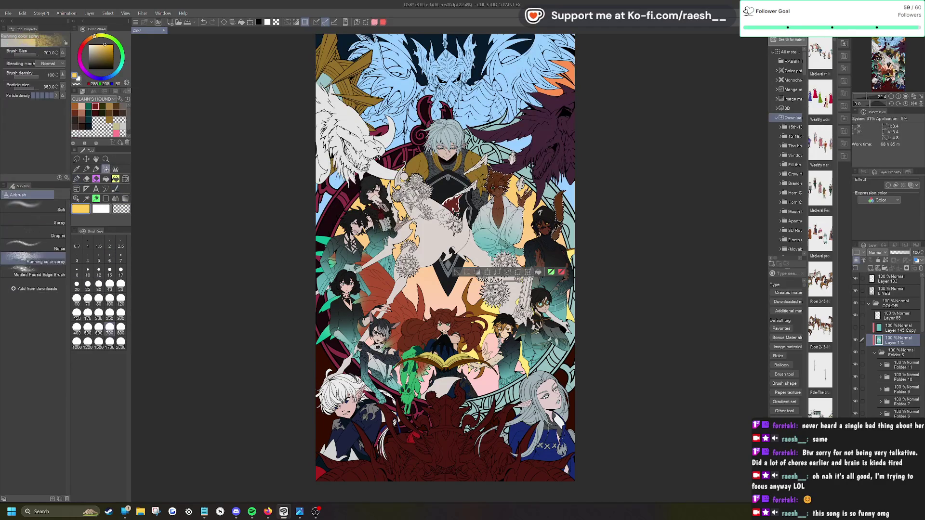
click(31, 206)
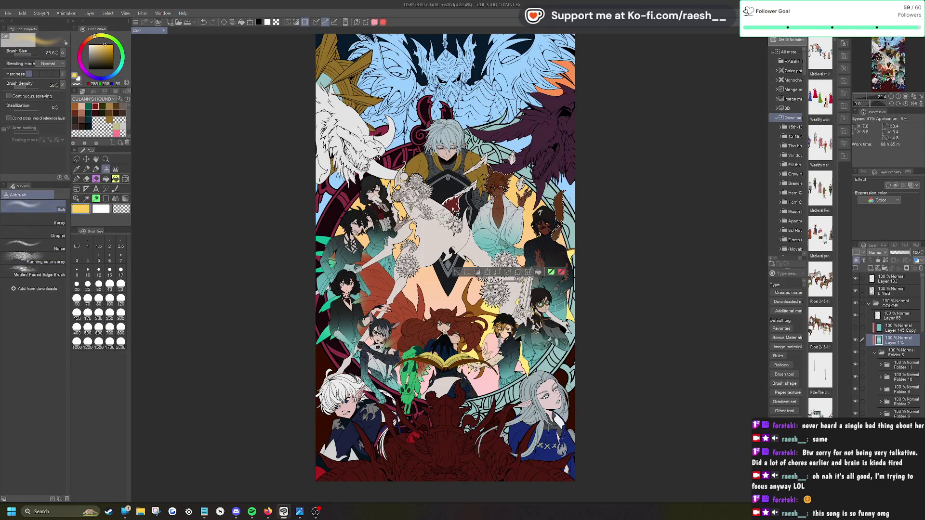
click(110, 327)
click(78, 170)
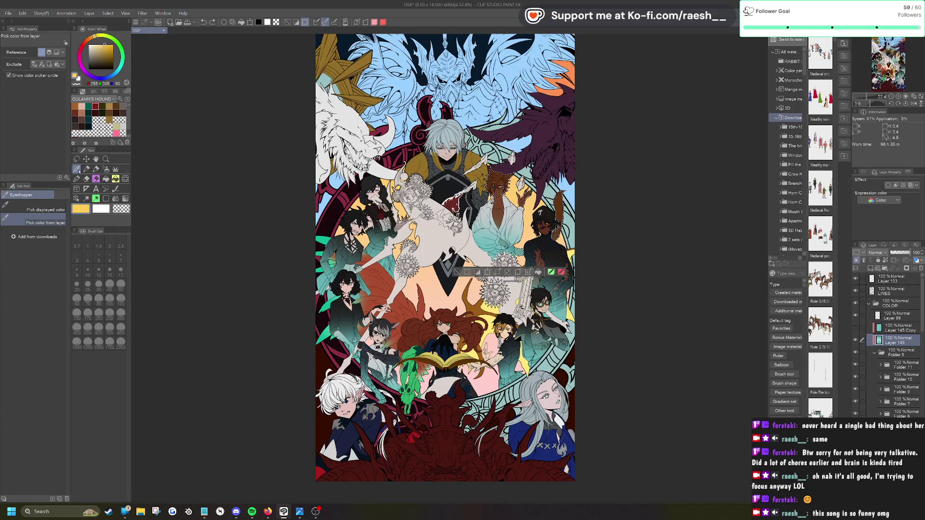
click(320, 294)
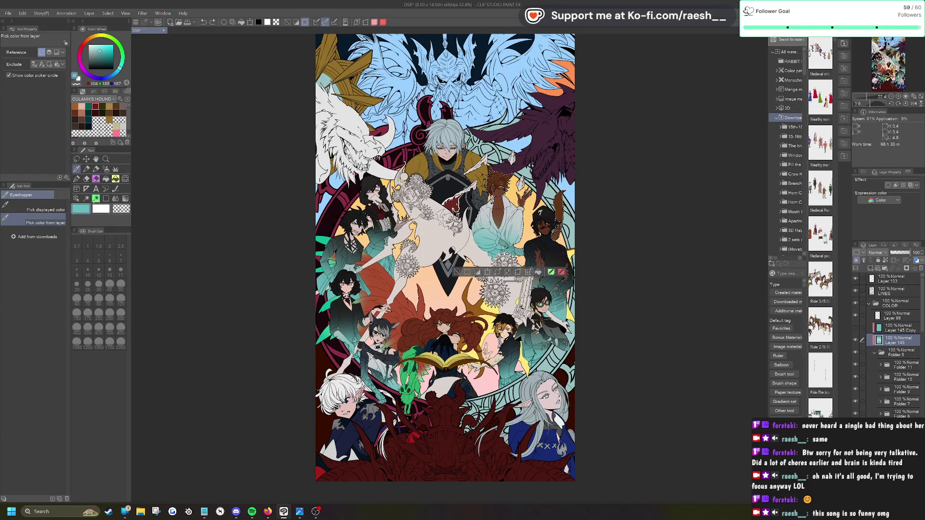
Step: Spray the teal over the right horned figure and clear the selection
click(106, 169)
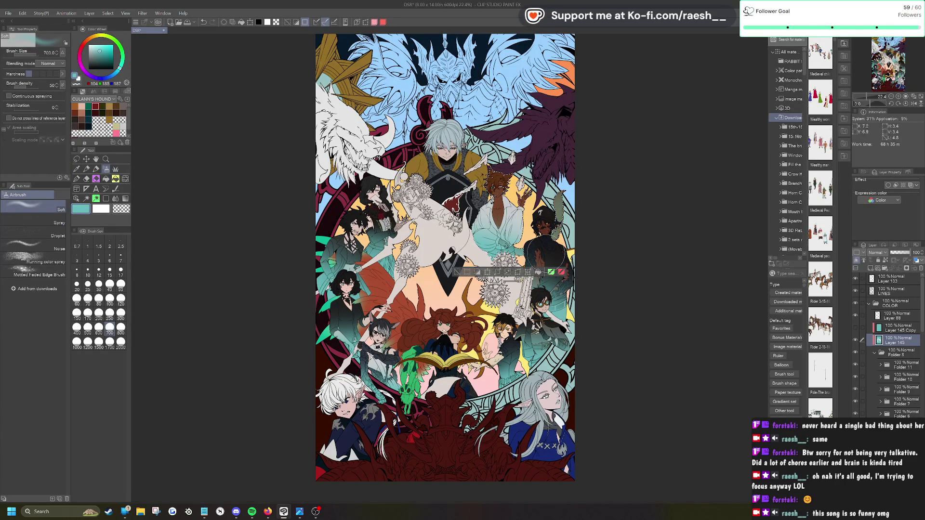
drag(558, 207, 548, 255)
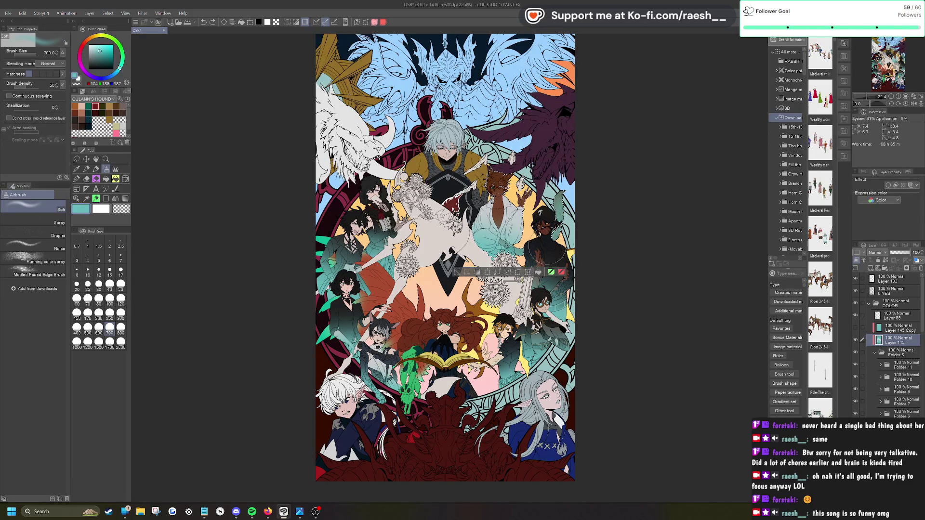
click(457, 272)
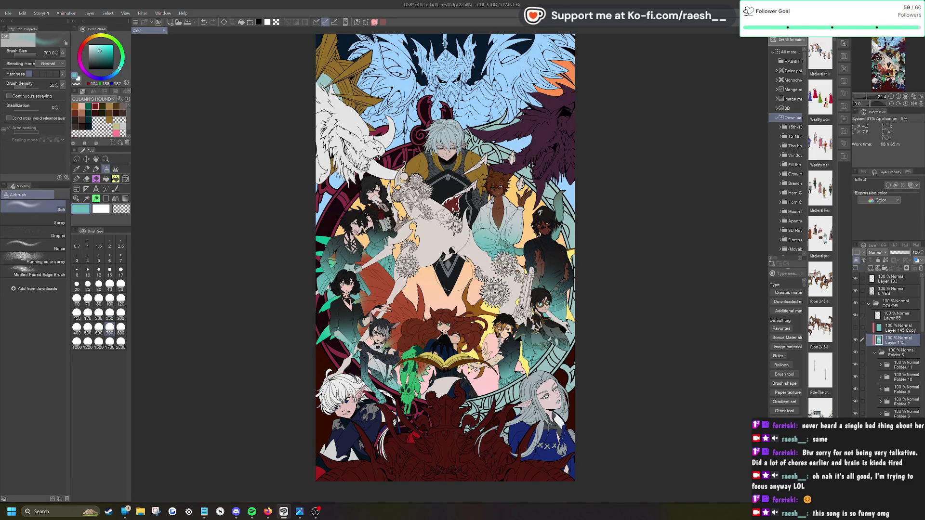
scroll(544, 270, down, 3)
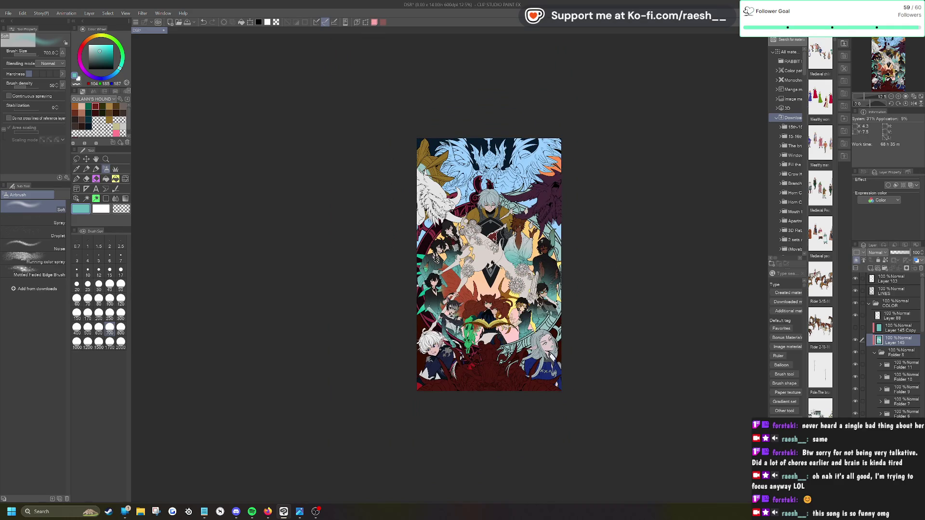
Step: Collapse Folder 8, make it the active layer, and choose the Lasso selection tool
scroll(520, 310, up, 3)
scroll(513, 270, up, 1)
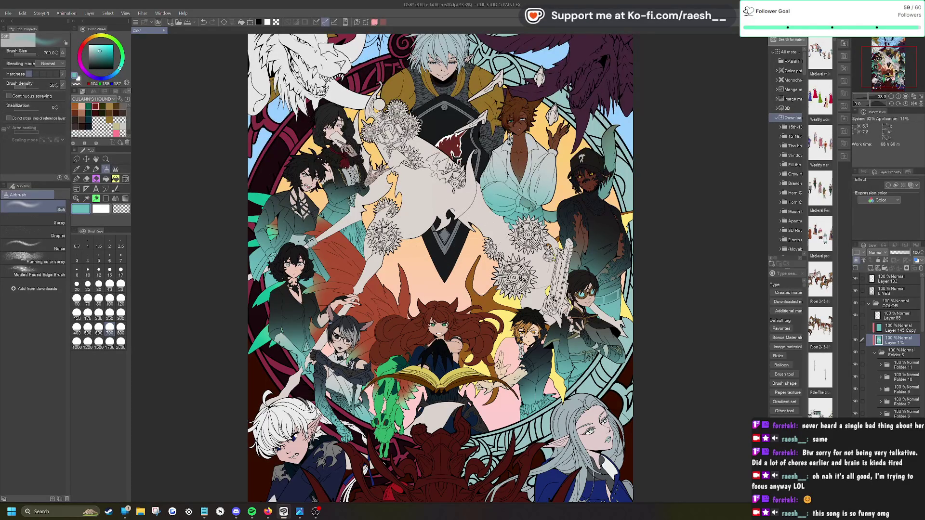
click(875, 352)
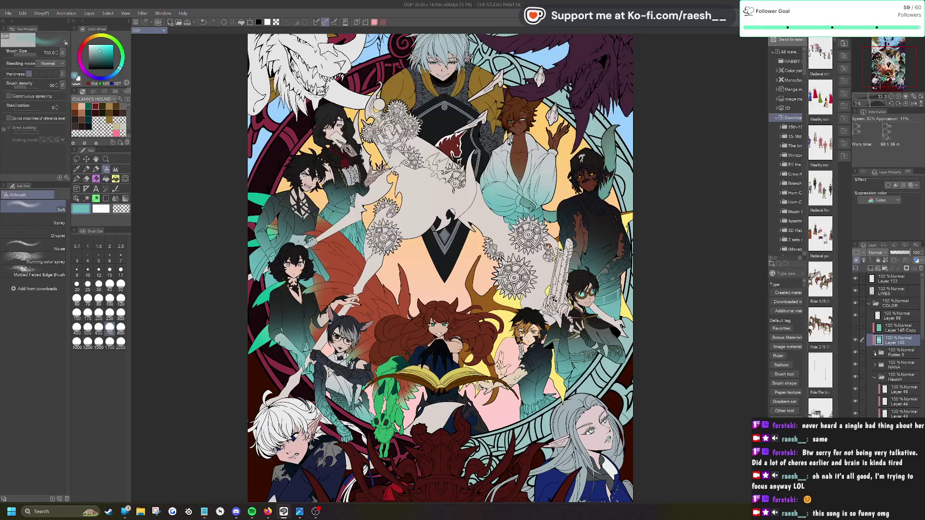
click(901, 355)
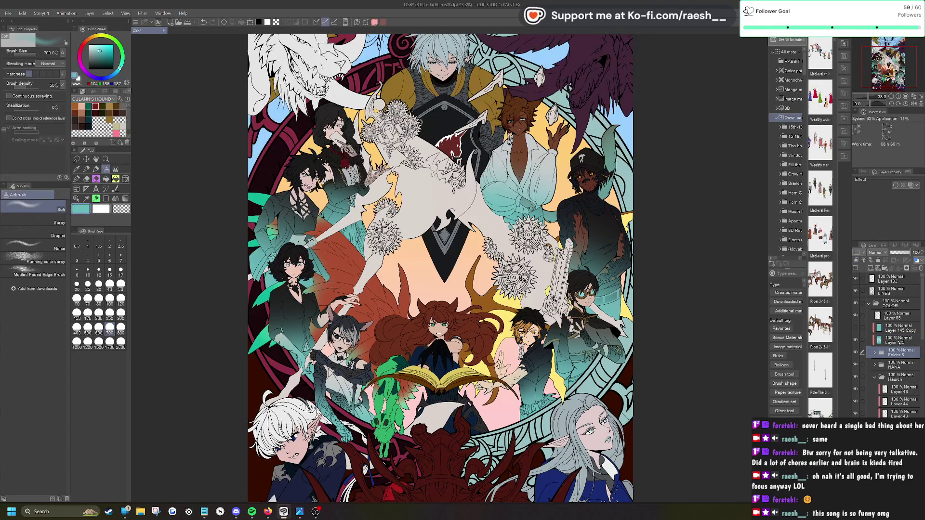
scroll(897, 362, down, 5)
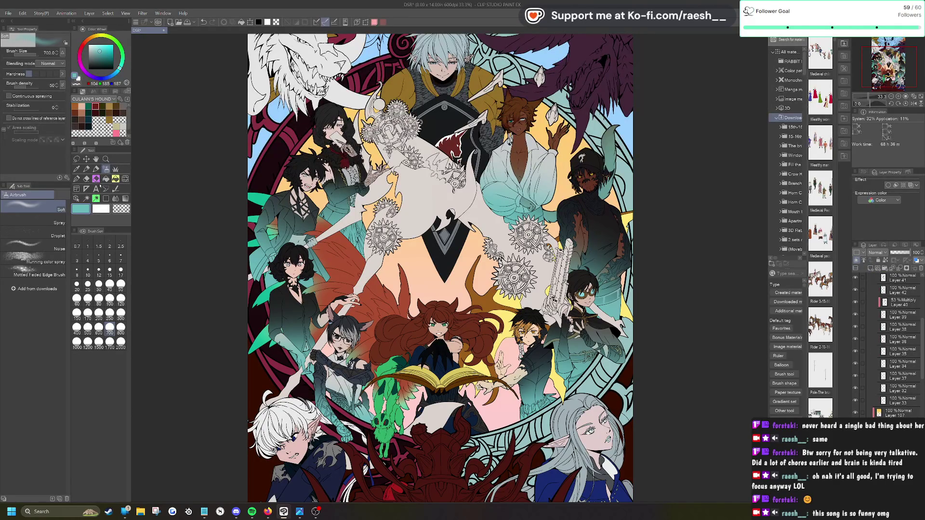
click(76, 159)
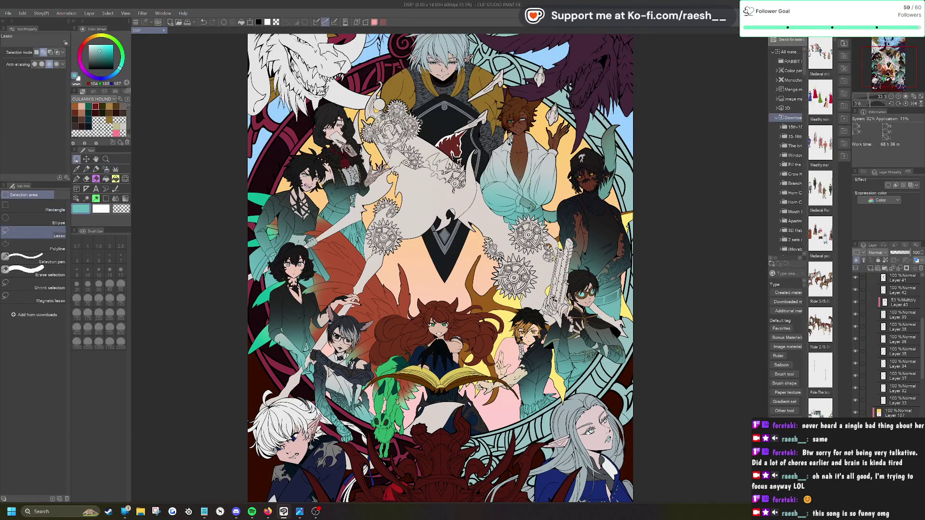
Step: Lasso the lower background, fill it teal, deselect, and pick the pink Color Set swatch
scroll(312, 409, down, 1)
drag(313, 409, 625, 99)
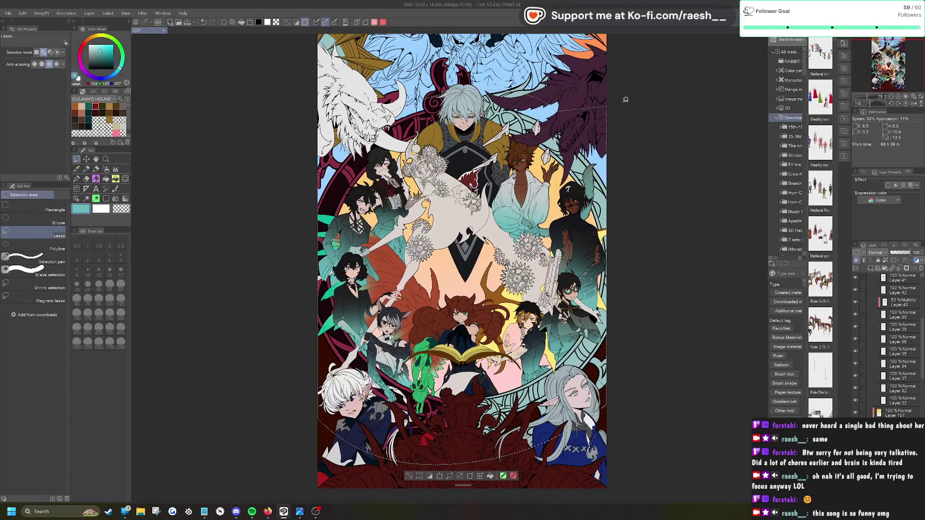
click(490, 476)
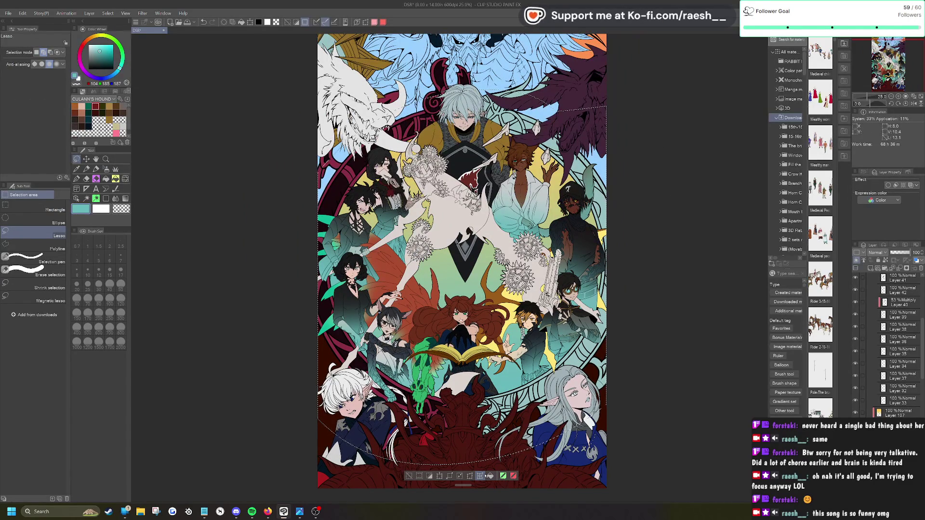
click(406, 476)
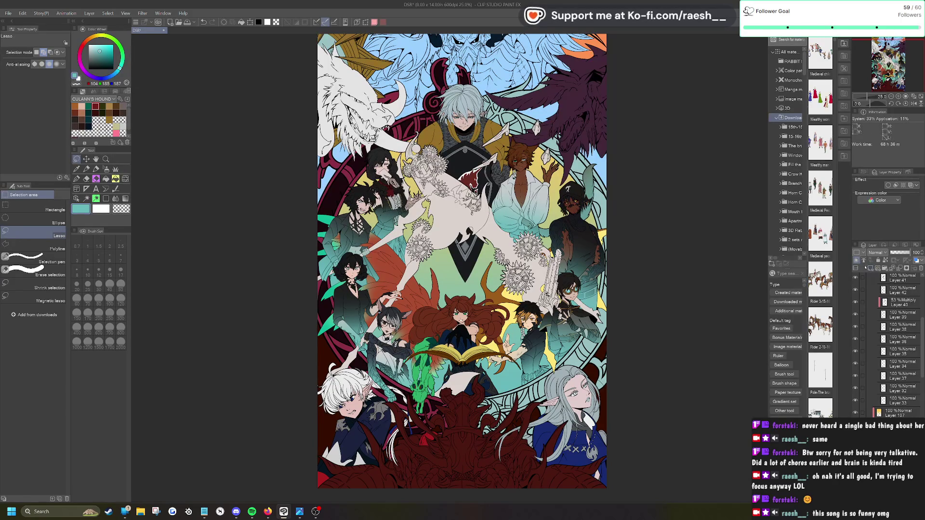
click(117, 131)
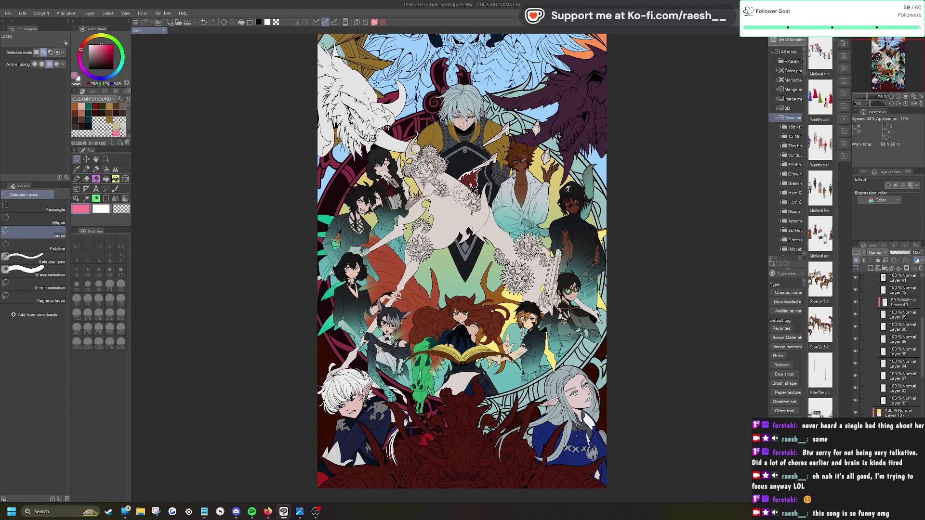
Step: Lay a vertical pink colour-to-transparent gradient over the central background
click(125, 199)
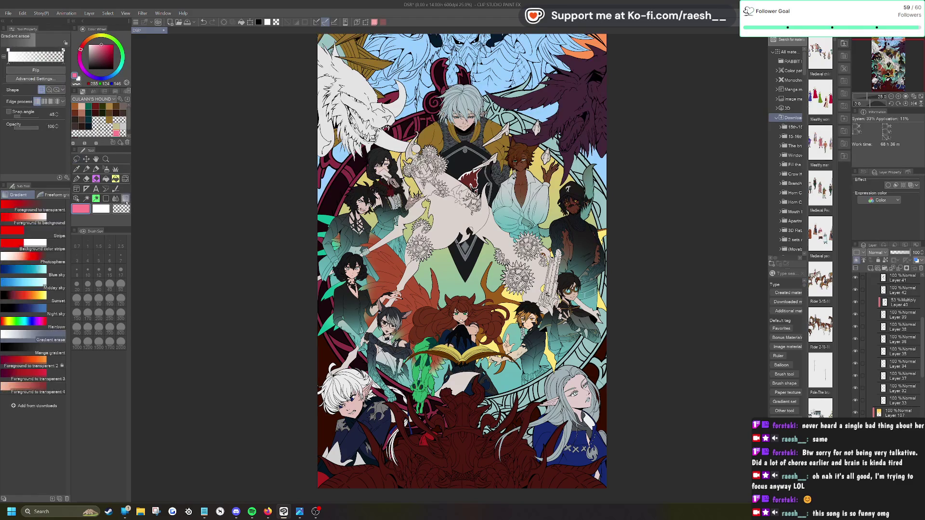
click(54, 208)
drag(464, 87, 467, 413)
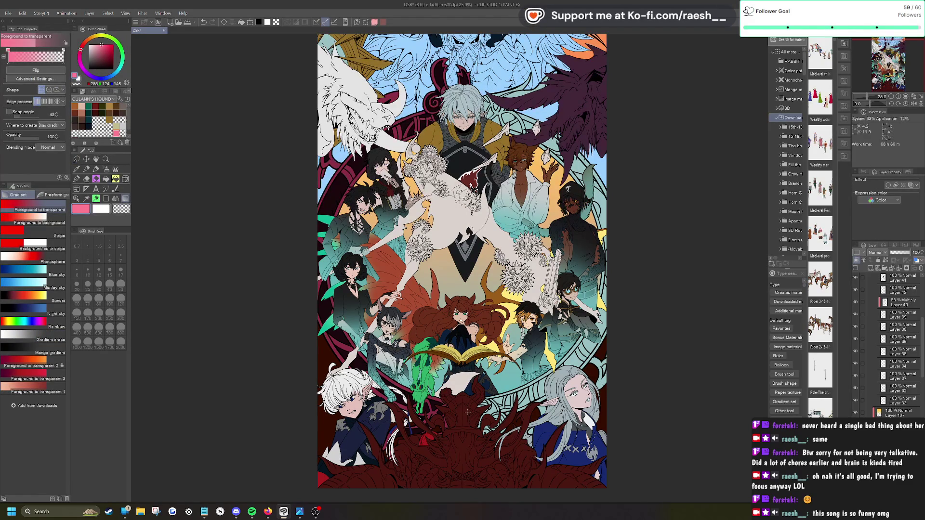
drag(463, 281, 462, 373)
click(86, 179)
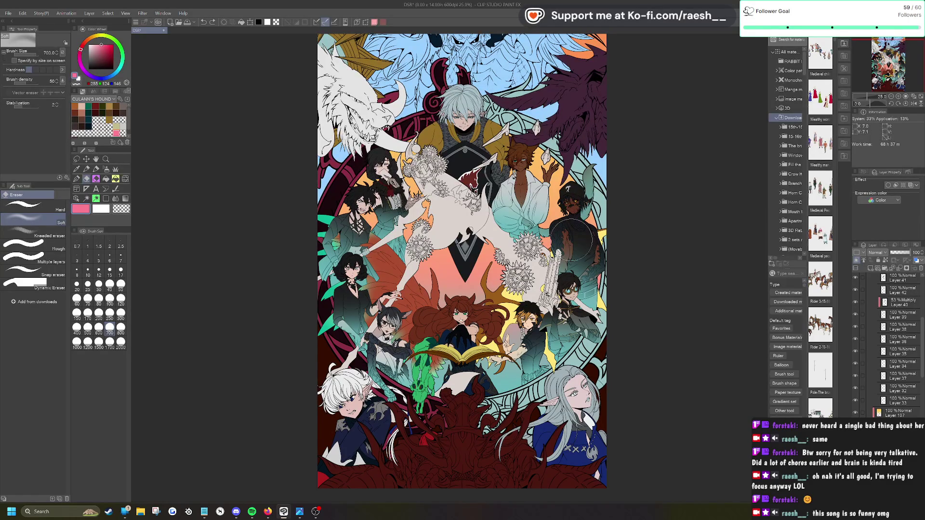
scroll(572, 239, down, 3)
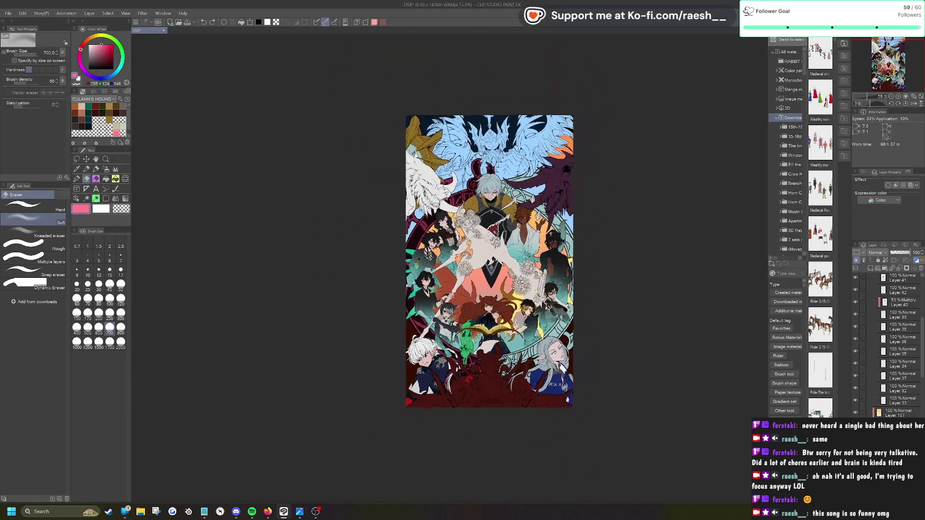
scroll(525, 307, up, 3)
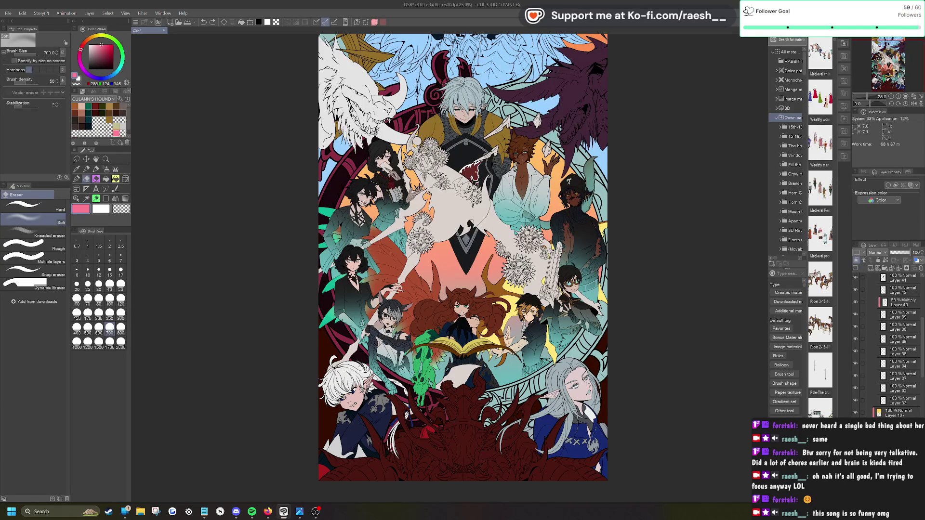
scroll(573, 238, down, 3)
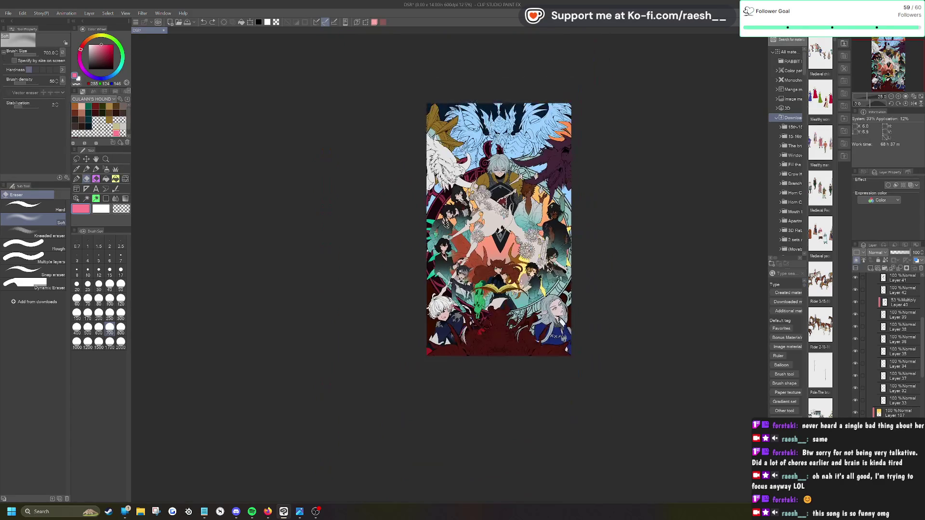
key(ctrl+0)
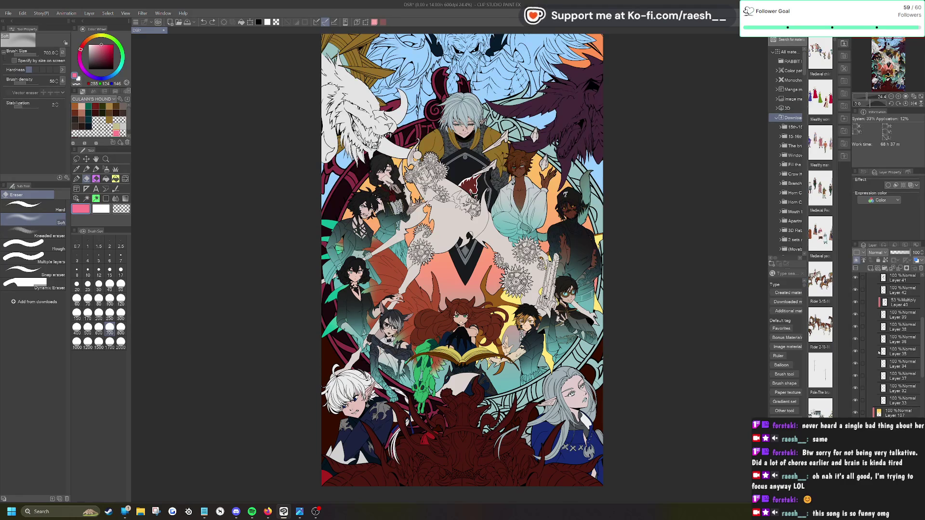
drag(923, 345, 923, 306)
click(898, 292)
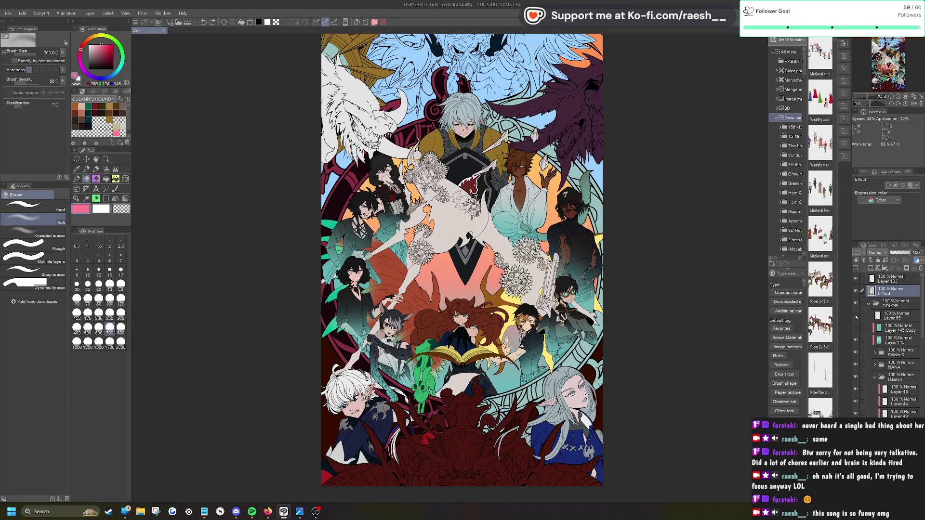
Step: Try a selection from the LINES layer, dismiss the warning, and delete Layer 88
right_click(888, 318)
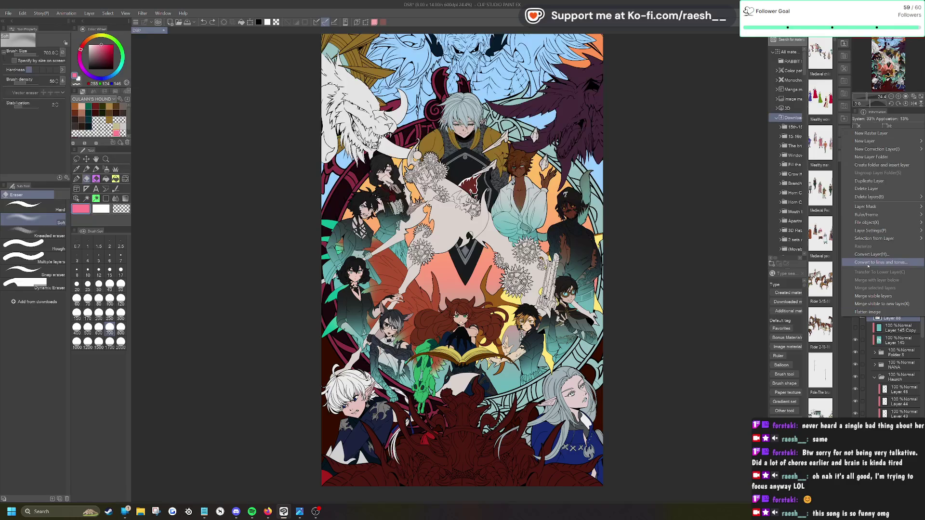
mouse_move(862, 238)
click(771, 239)
click(483, 186)
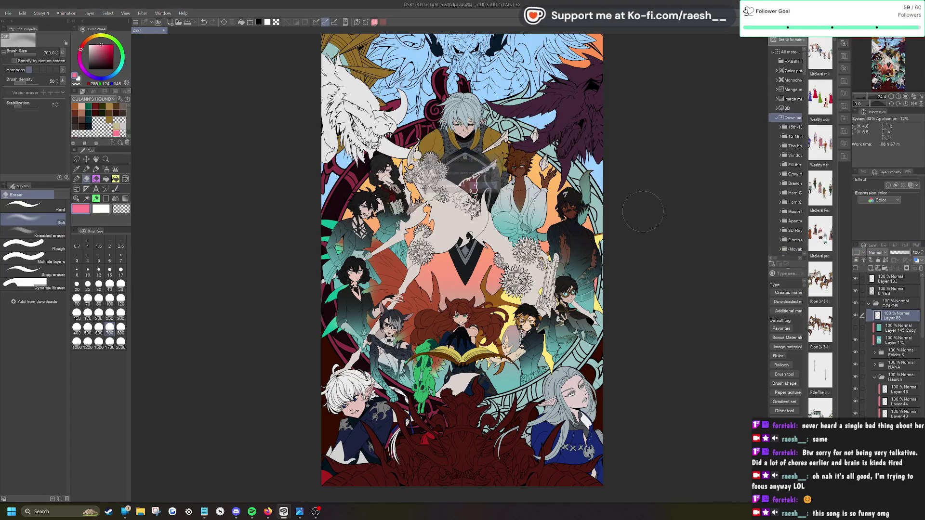
click(921, 268)
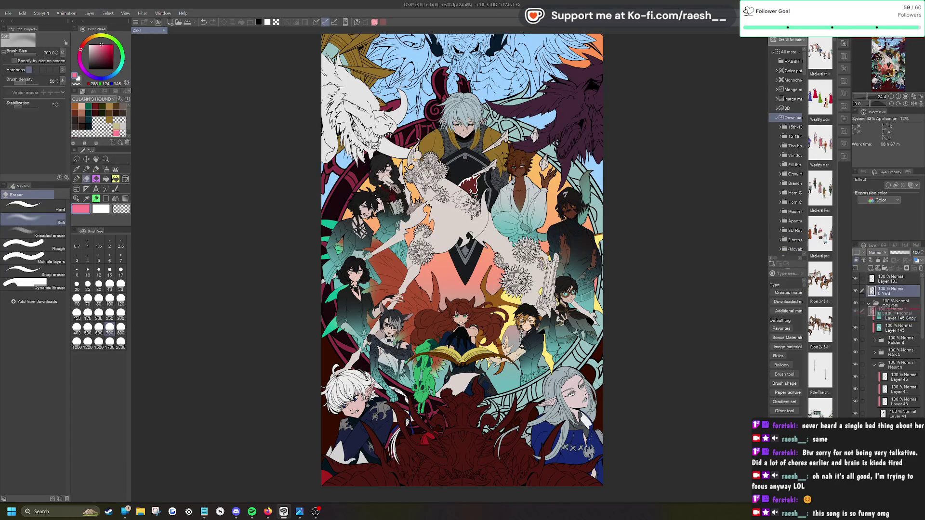
click(898, 294)
Step: Expand Folder 8 and test moving LINES into it, then undo the move
click(874, 342)
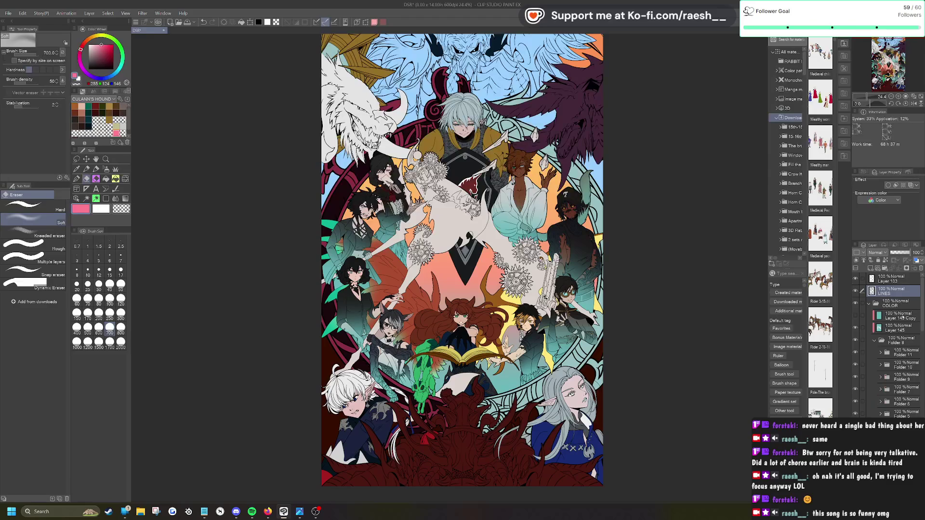
drag(894, 290, 898, 345)
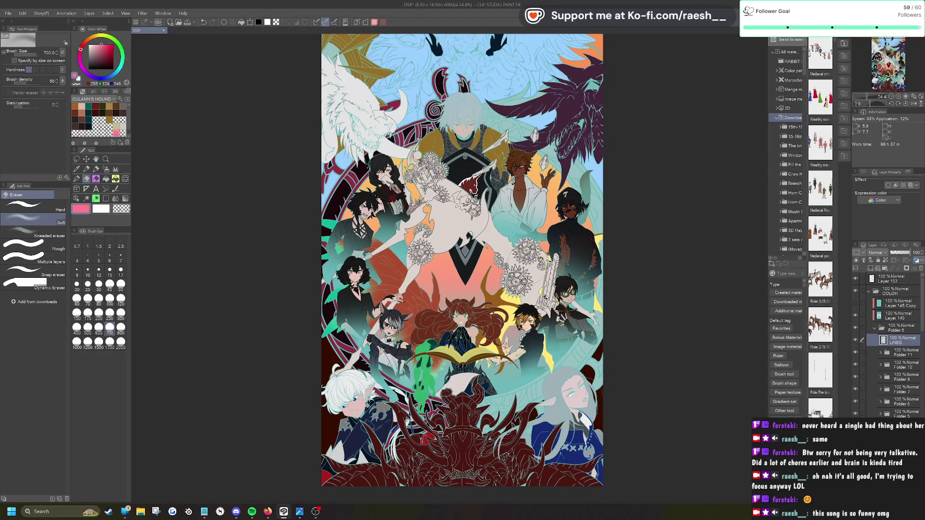
key(ctrl+z)
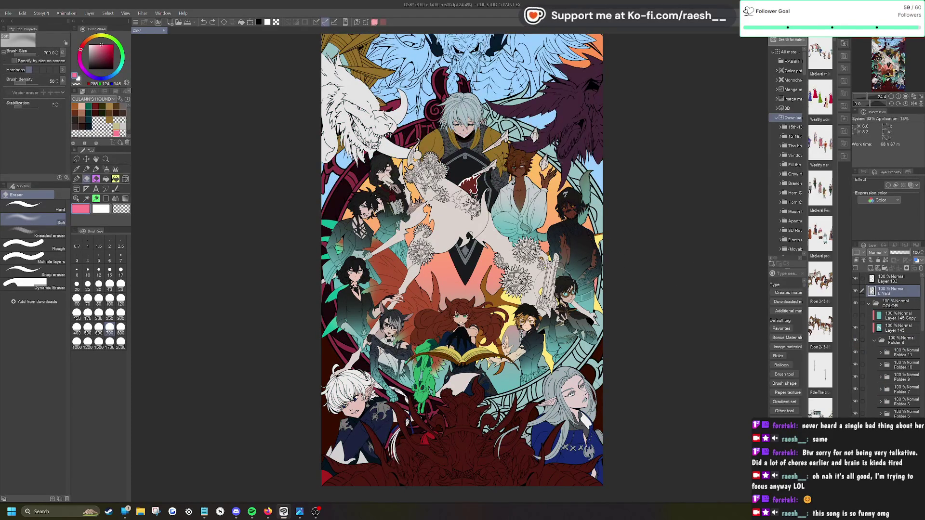
right_click(903, 343)
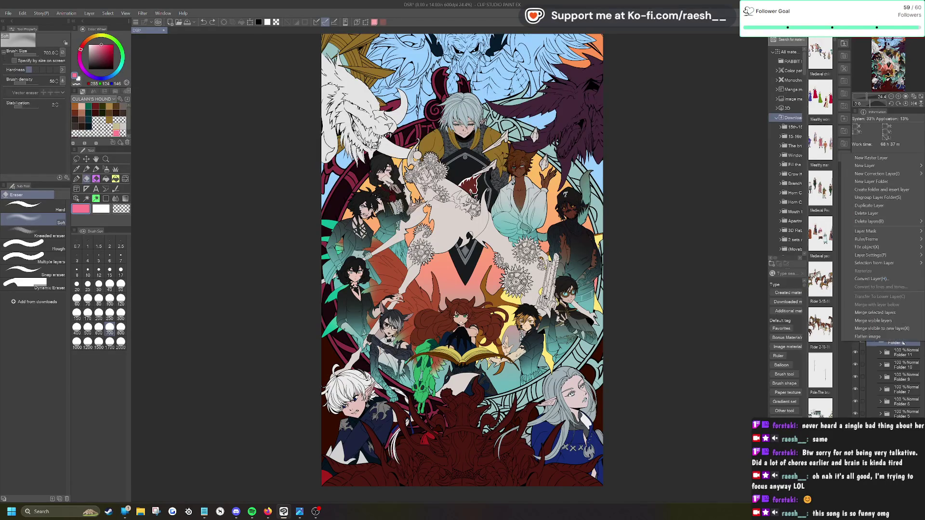
click(791, 326)
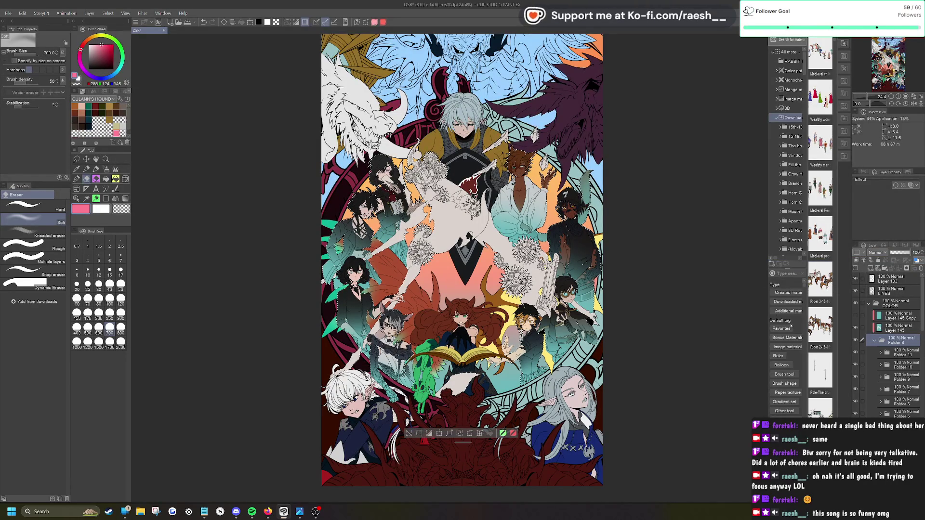
Step: Cut the central creature's line art from LINES, paste it into Folder 8, and add a clipped new layer
click(893, 291)
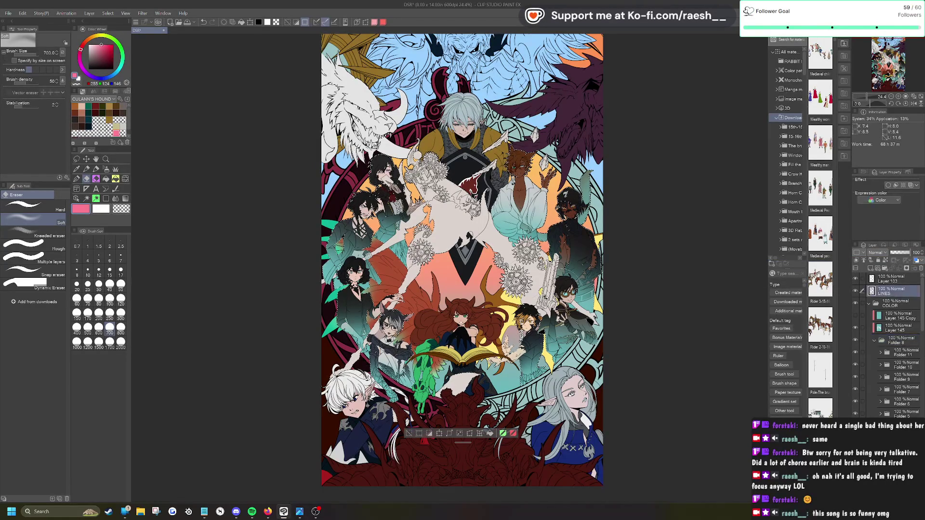
key(Delete)
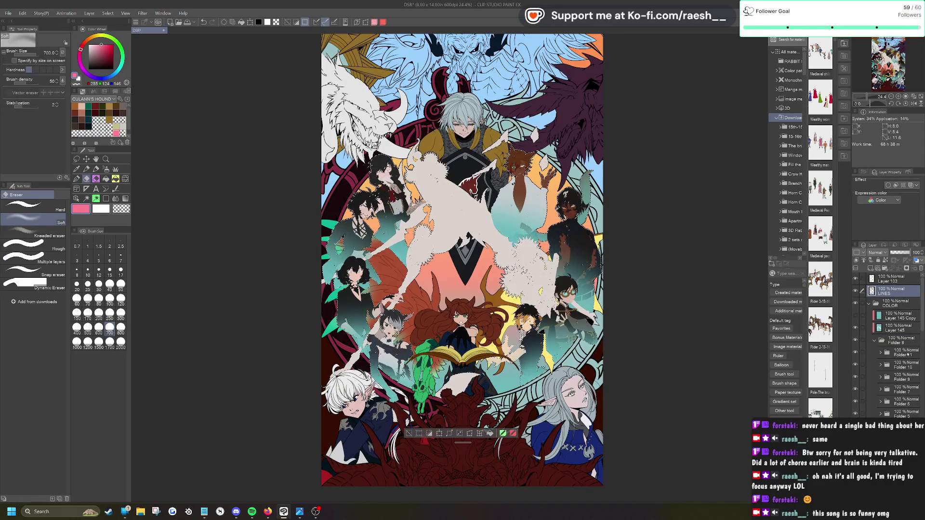
click(900, 352)
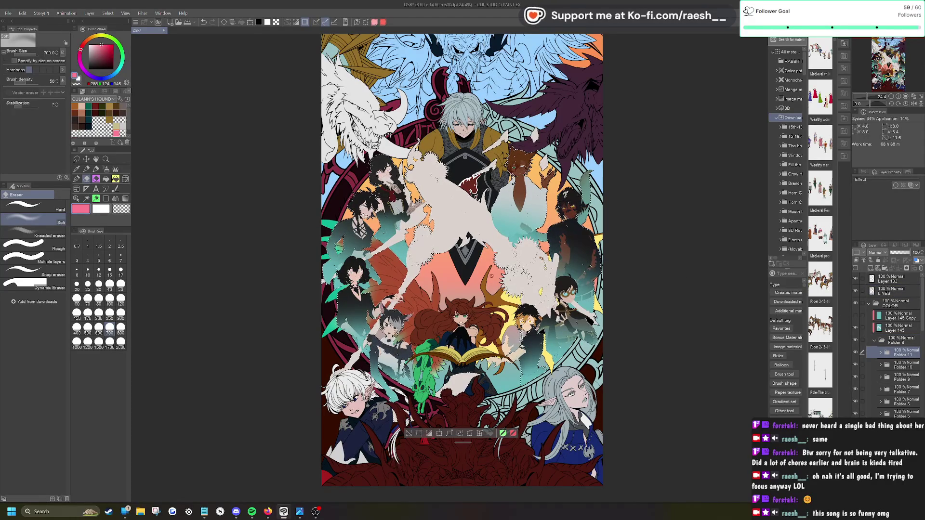
key(ctrl+v)
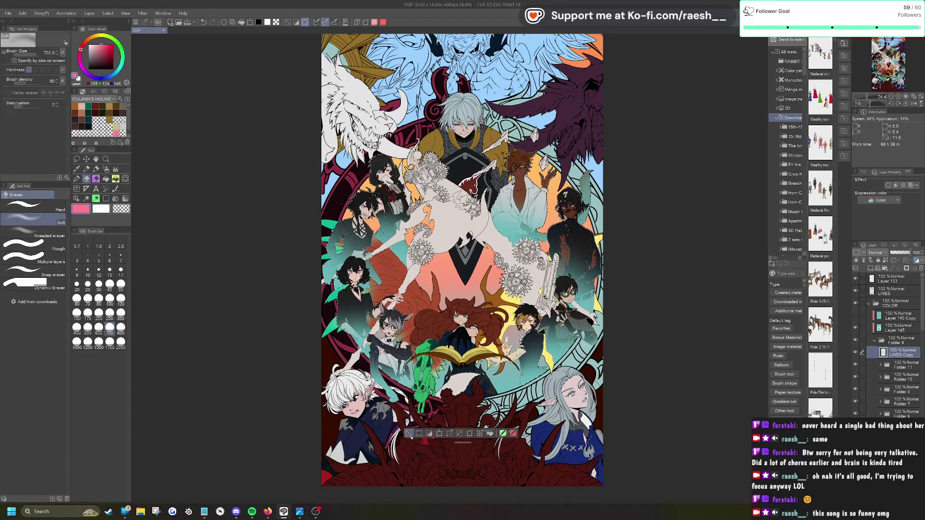
key(ctrl+d)
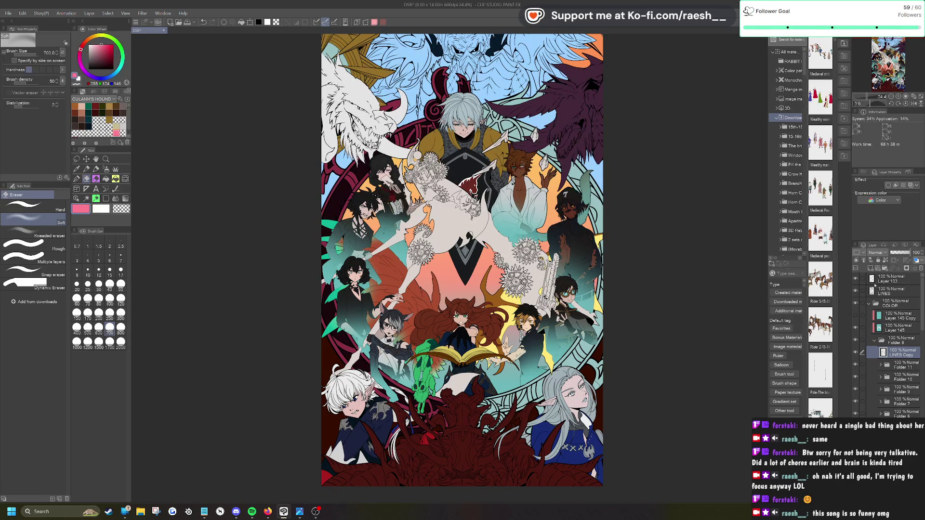
click(870, 269)
click(856, 260)
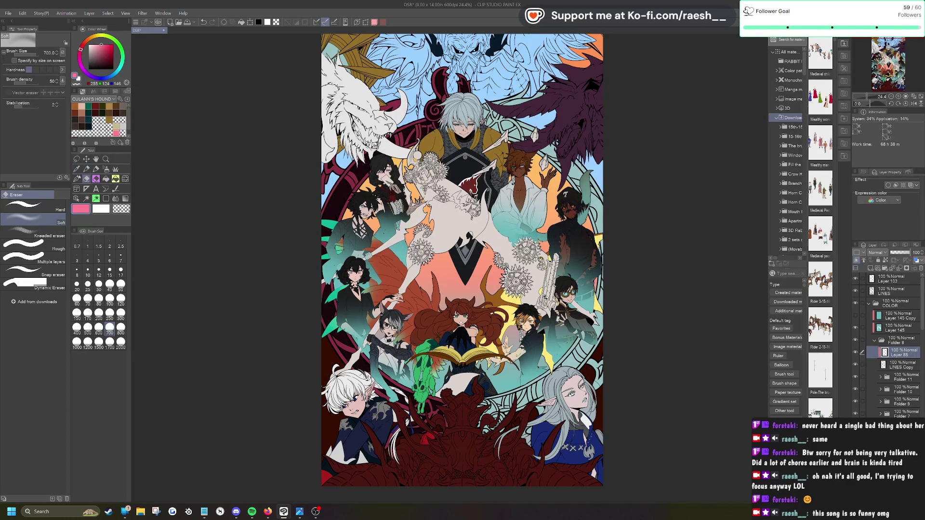
click(111, 76)
click(107, 60)
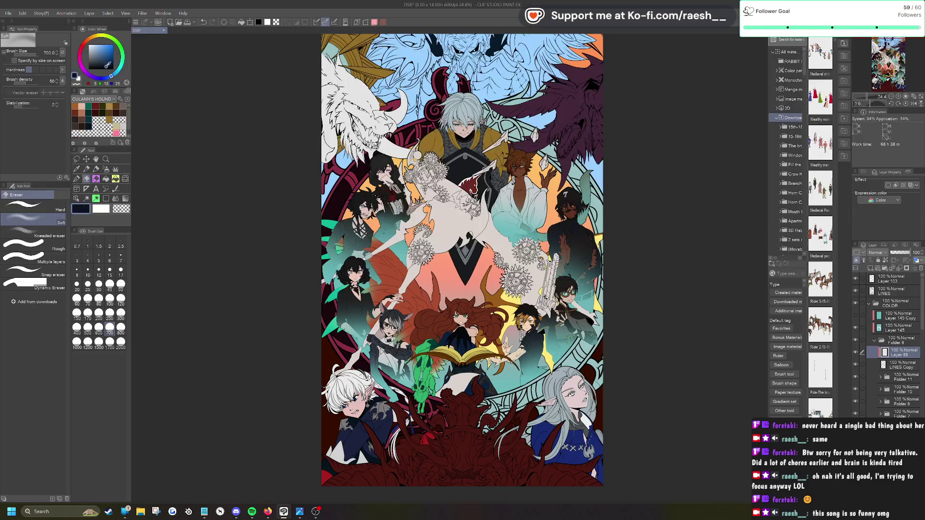
click(105, 62)
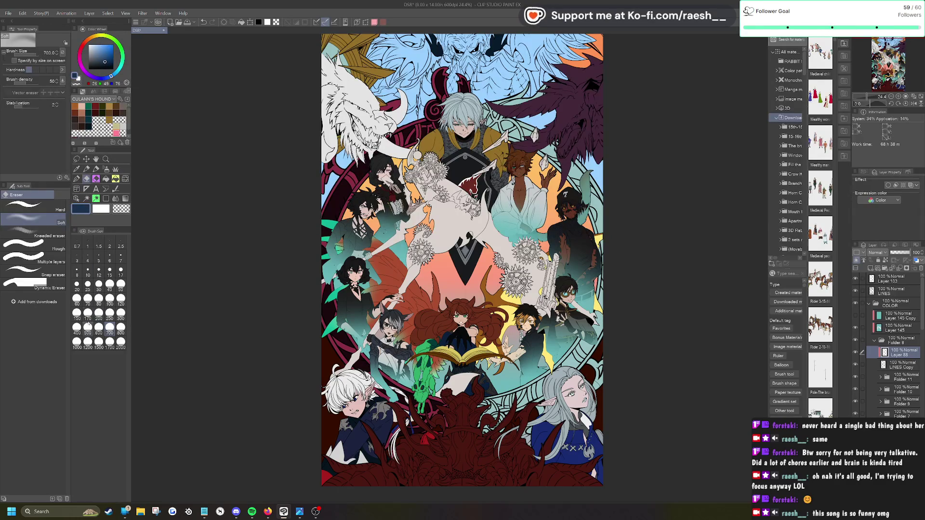
click(76, 178)
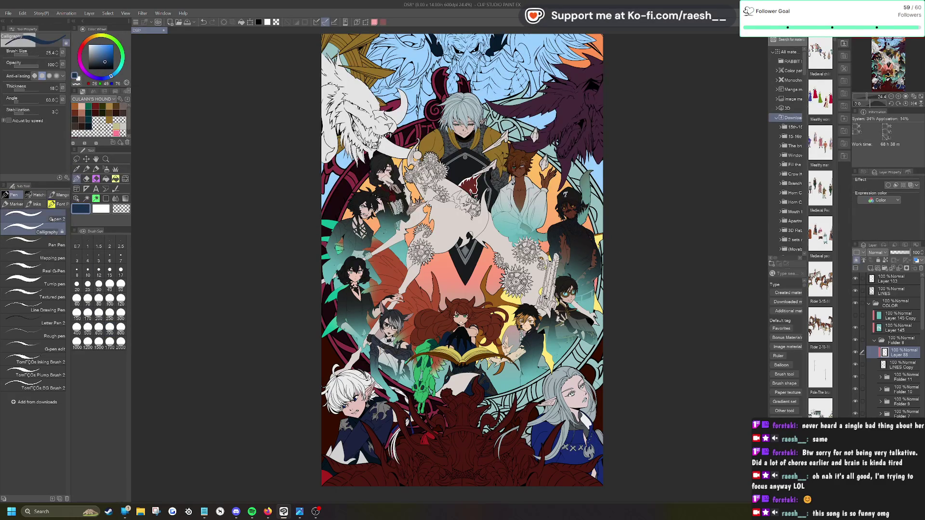
click(52, 219)
scroll(360, 374, up, 3)
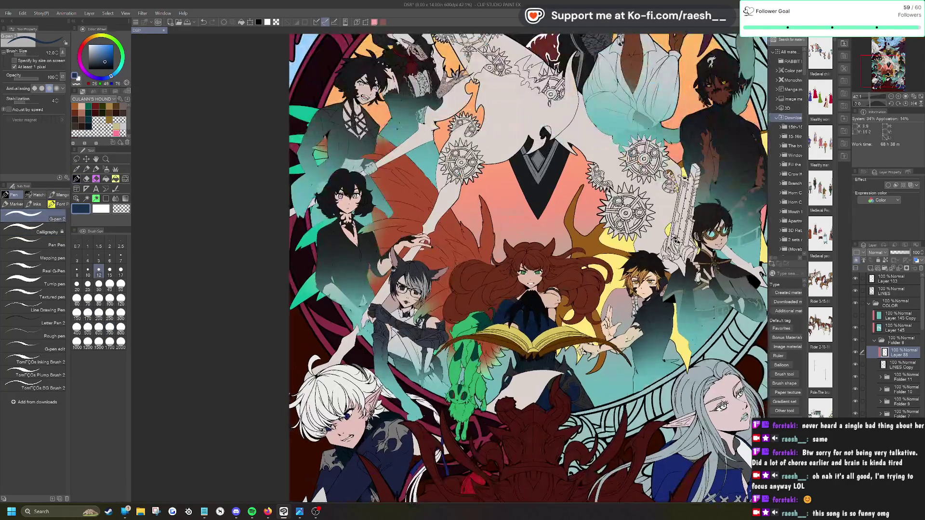
click(110, 314)
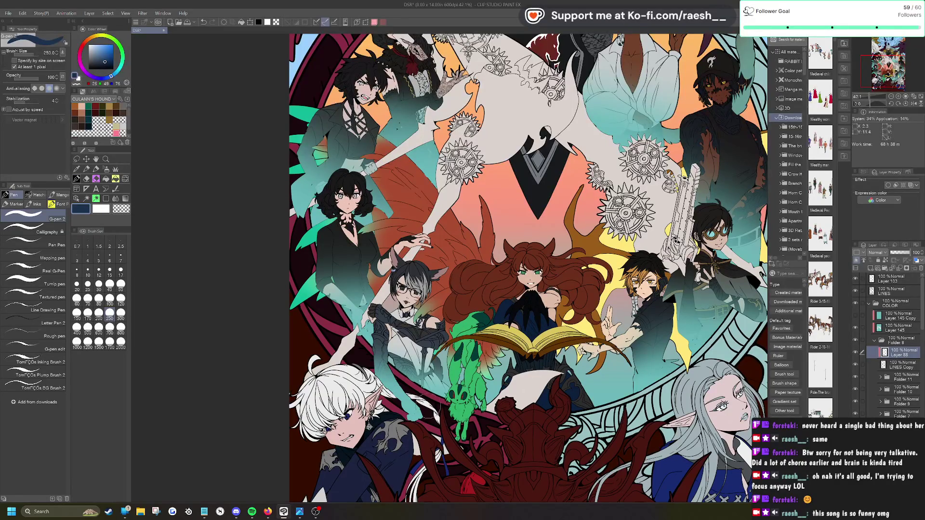
scroll(318, 139, down, 3)
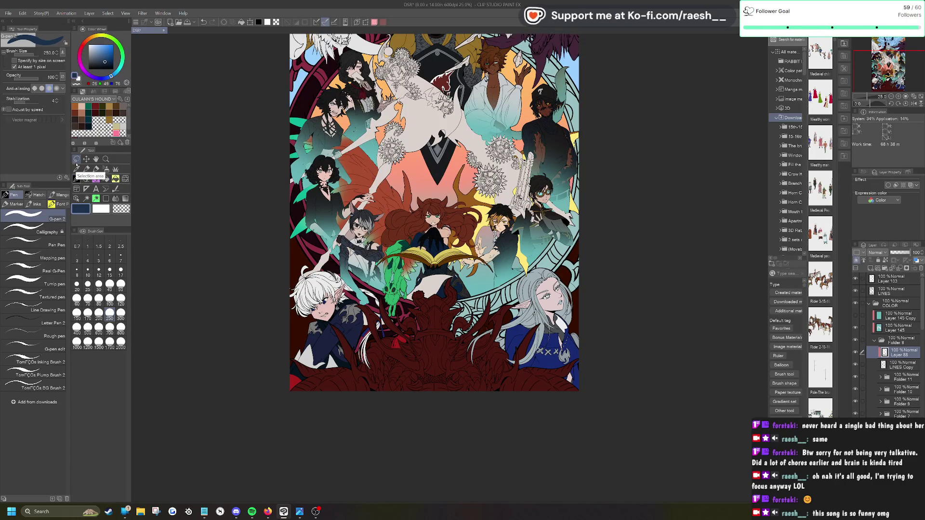
key(ctrl+minus)
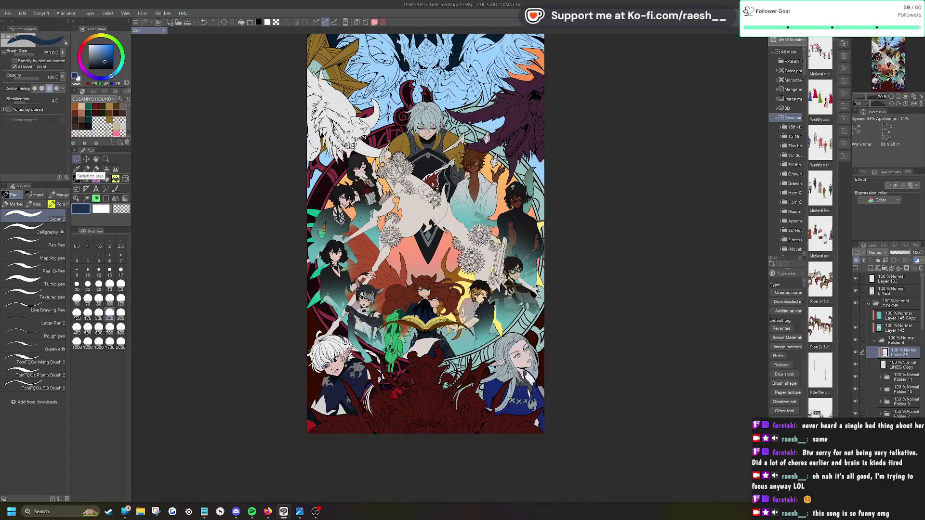
scroll(355, 230, up, 5)
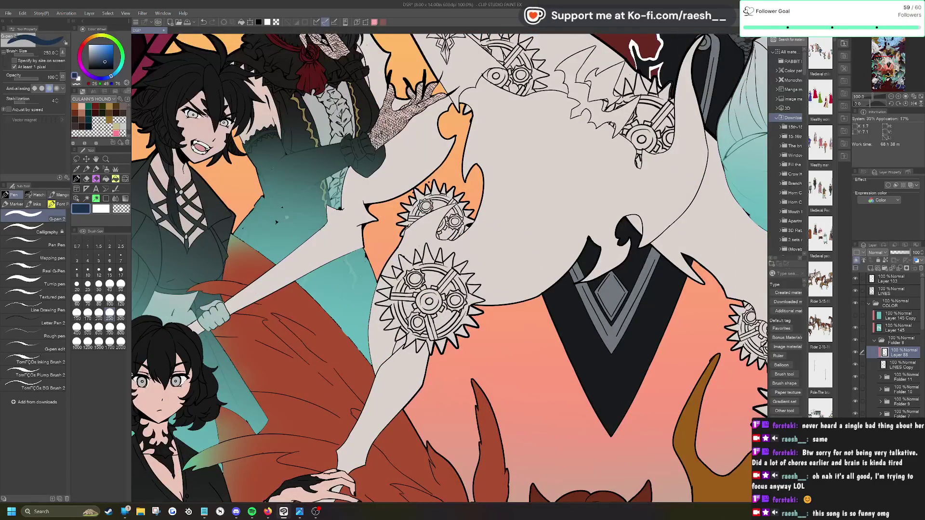
scroll(392, 185, down, 3)
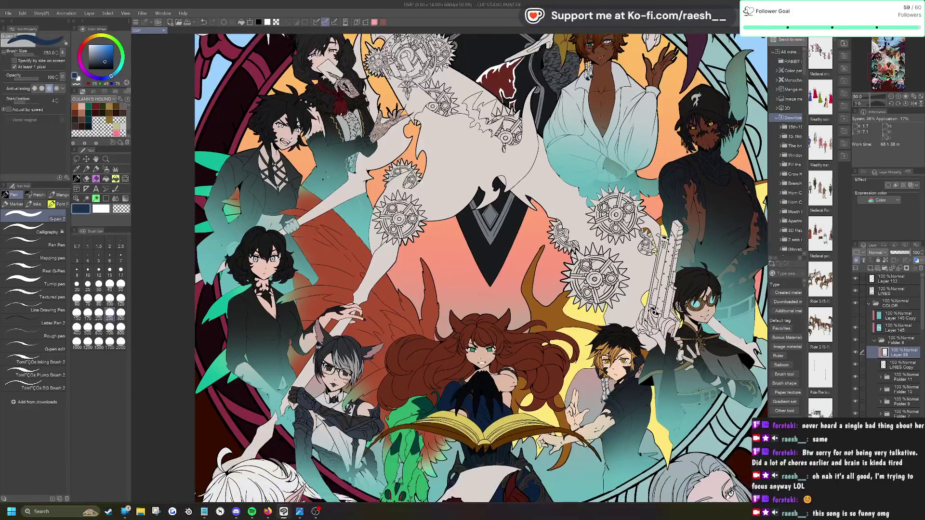
scroll(229, 248, up, 5)
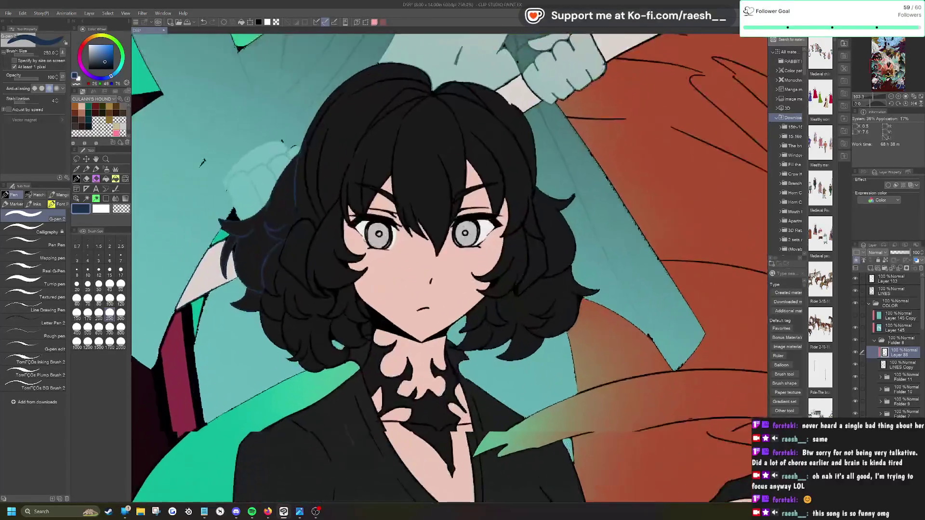
scroll(205, 366, down, 5)
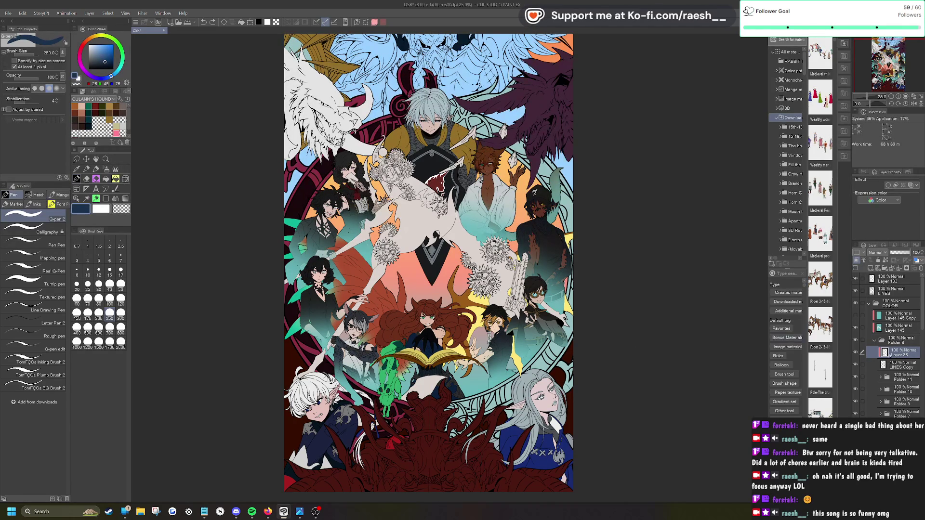
key(ctrl+e)
Step: Move LINES Copy up beneath LINES, undoing the opacity change to keep it fully opaque
drag(903, 347, 901, 289)
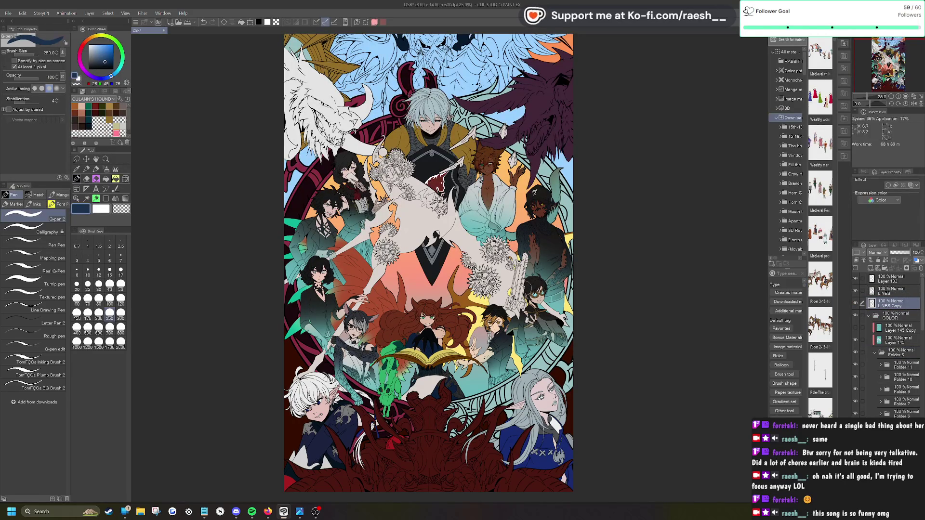
click(899, 252)
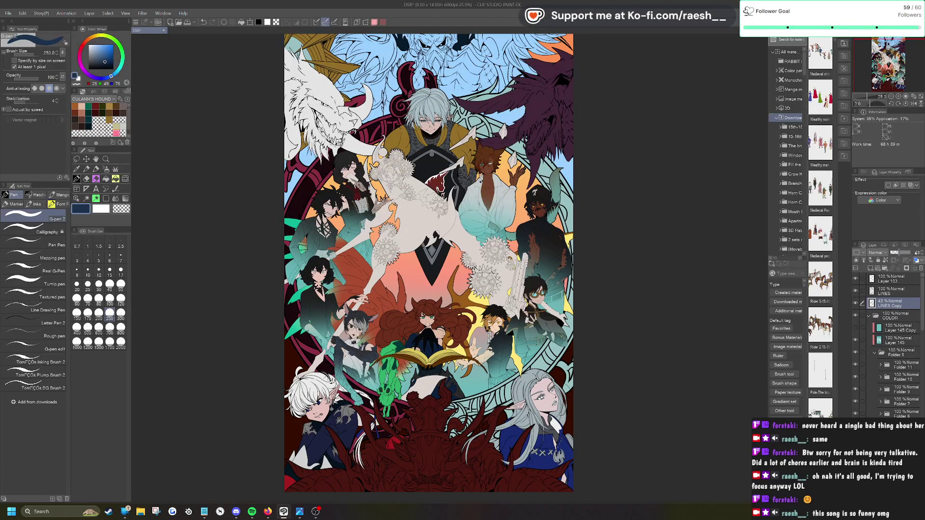
key(ctrl+z)
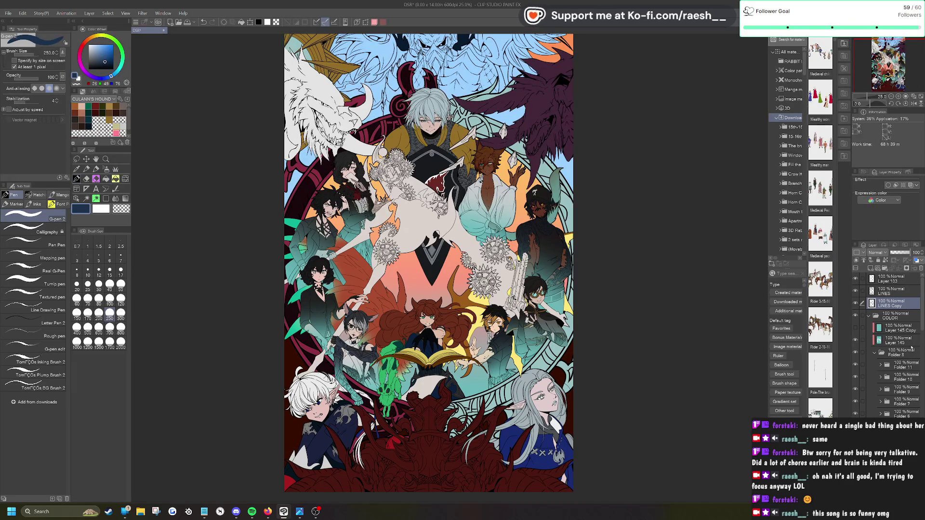
right_click(903, 340)
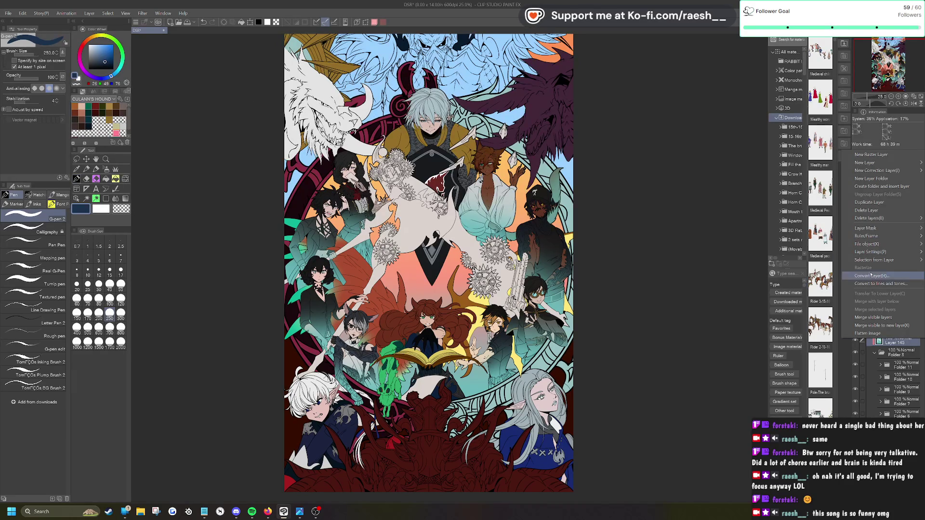
Step: Copy Layer 145's fill onto a new semi-transparent layer between LINES and LINES Copy
mouse_move(877, 260)
click(802, 261)
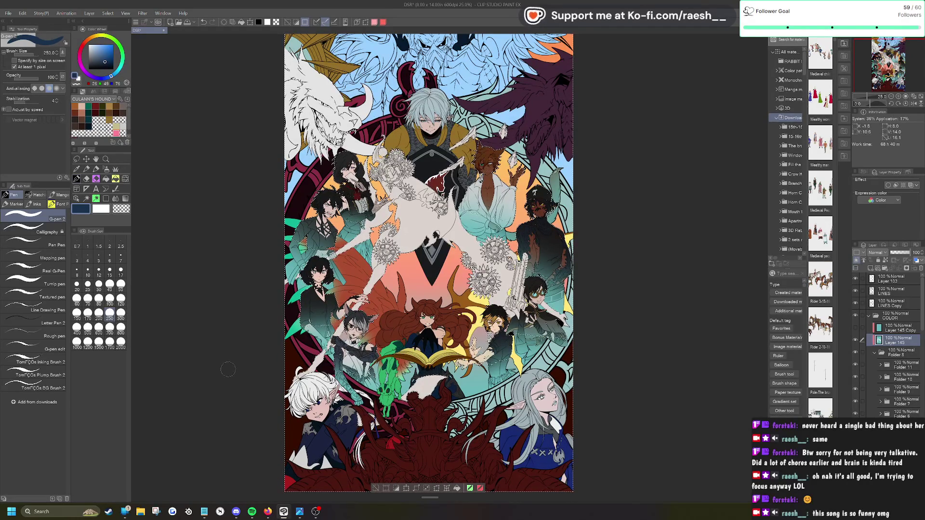
key(ctrl+j)
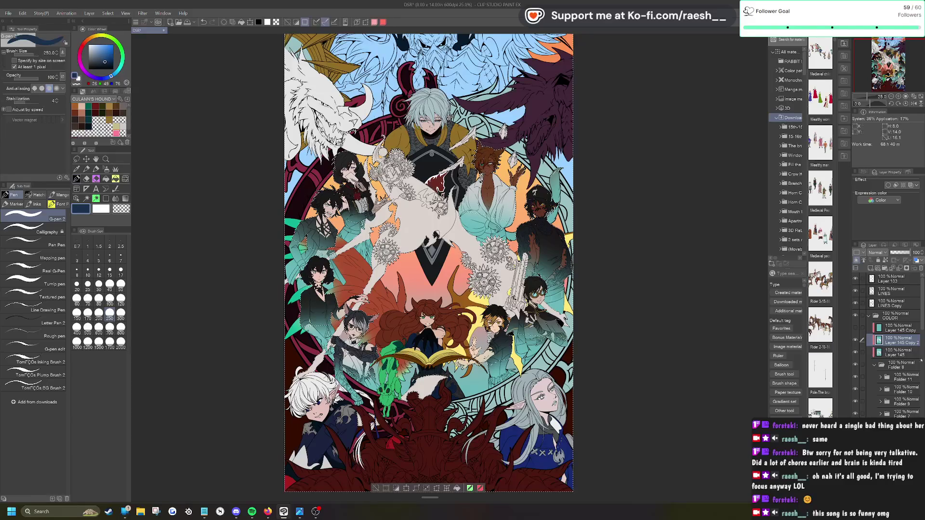
drag(899, 340, 896, 301)
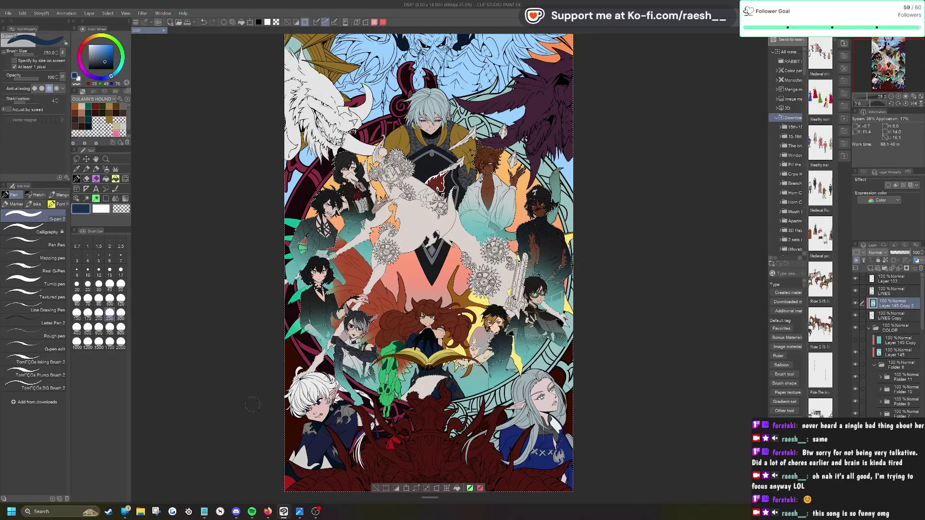
click(376, 487)
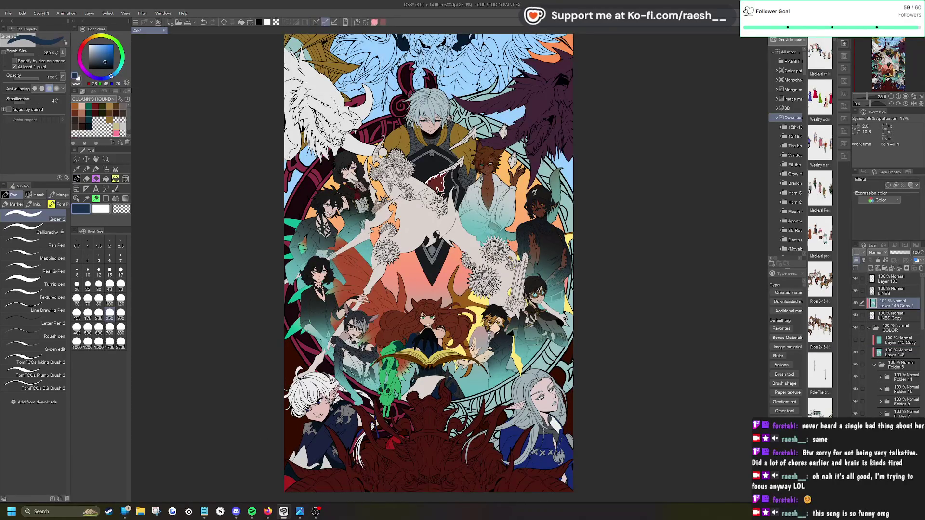
drag(906, 252, 904, 252)
Step: Open Hue/Saturation/Luminosity and drag the luminosity down to -68
click(23, 13)
mouse_move(72, 178)
click(196, 191)
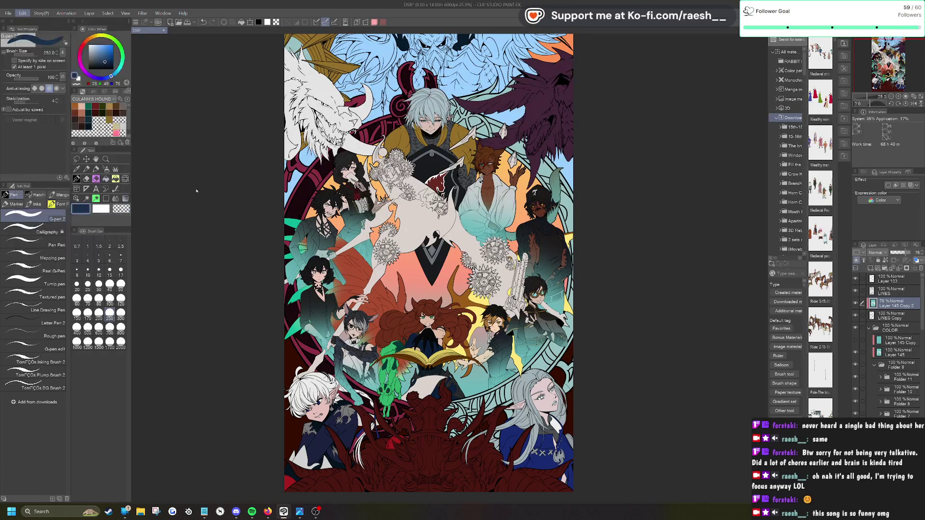
drag(607, 106, 599, 105)
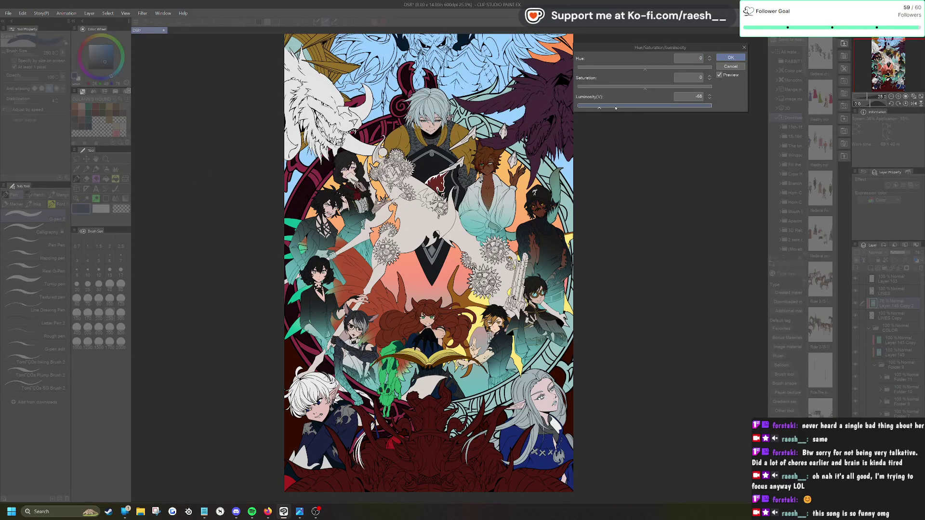
Step: Boost saturation to 84 and set luminosity to -23 on the copied fill
click(621, 105)
drag(644, 87, 701, 87)
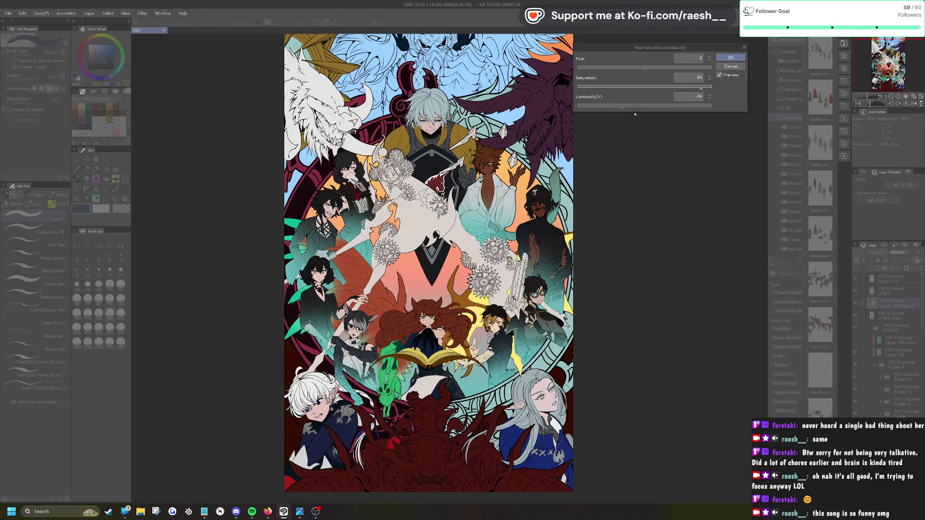
scroll(497, 379, up, 5)
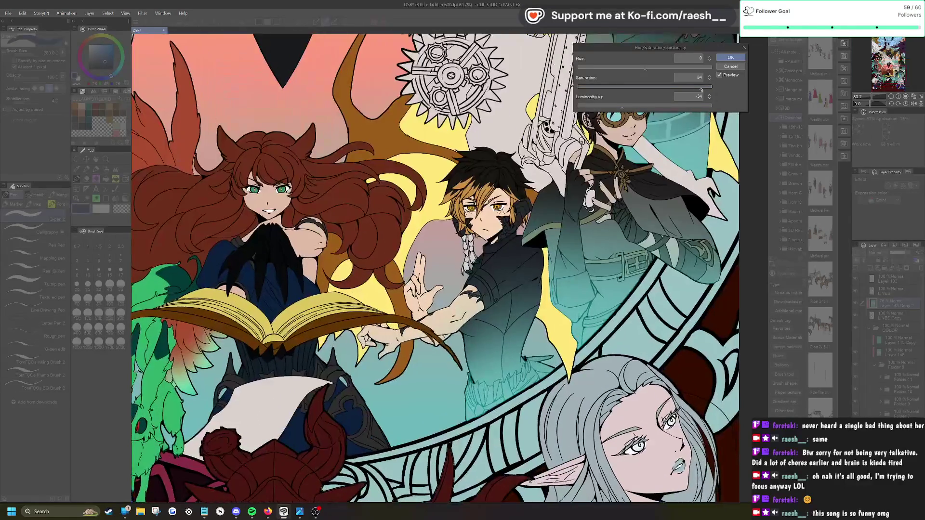
scroll(623, 210, down, 4)
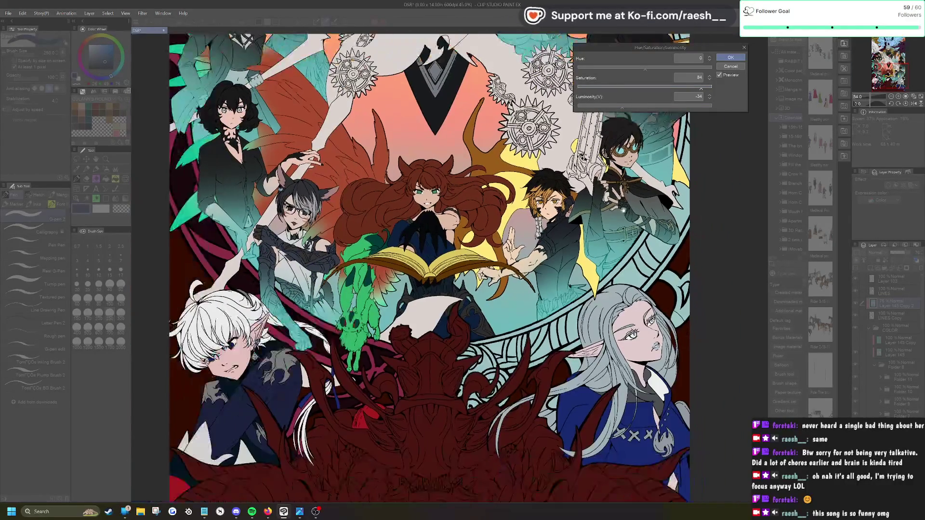
click(638, 107)
click(629, 107)
Step: Shift the hue so the lines turn bluer and apply the adjustment
click(631, 70)
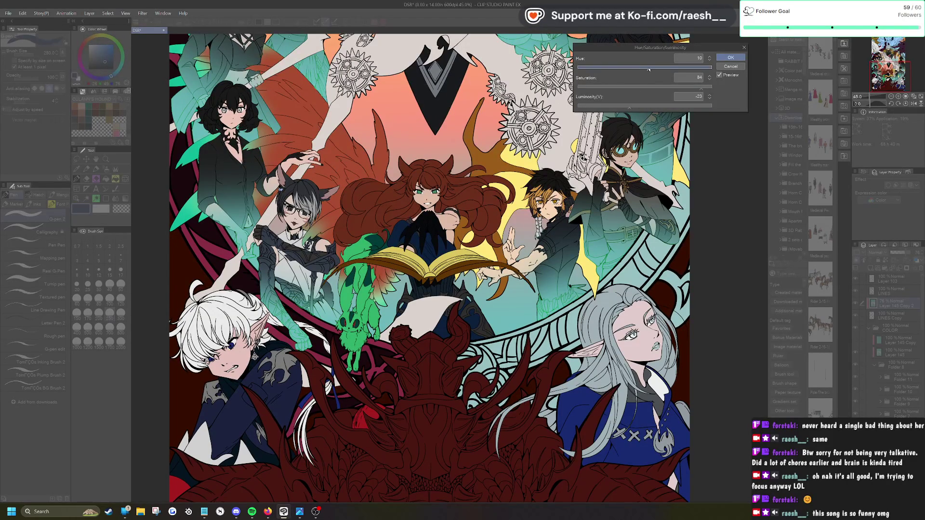
scroll(418, 234, down, 1)
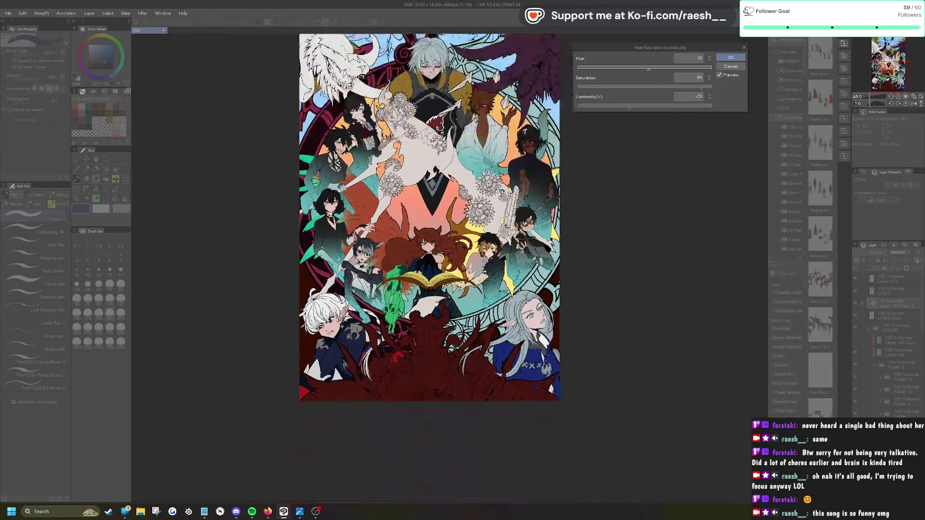
scroll(525, 277, up, 4)
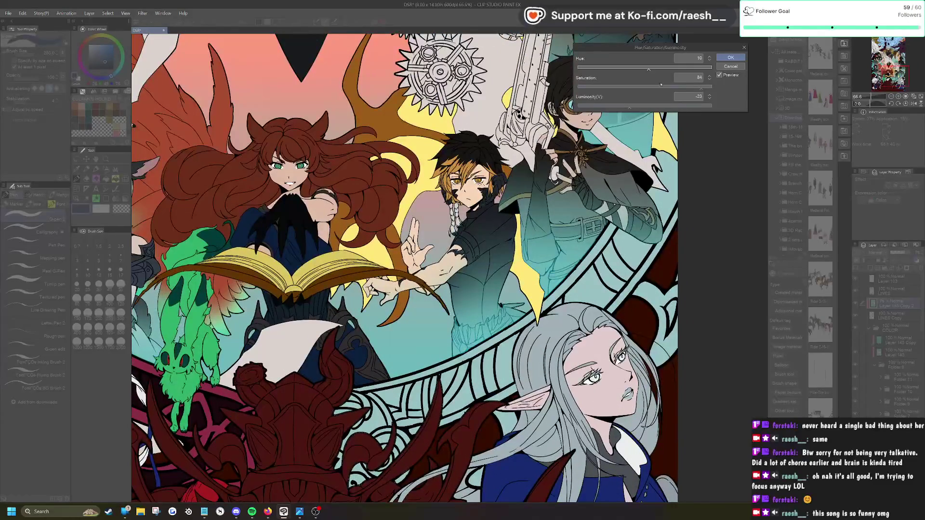
click(641, 68)
click(649, 69)
click(730, 57)
Step: Show Layer 145 Copy at 28% opacity with Add blending mode
scroll(520, 289, down, 1)
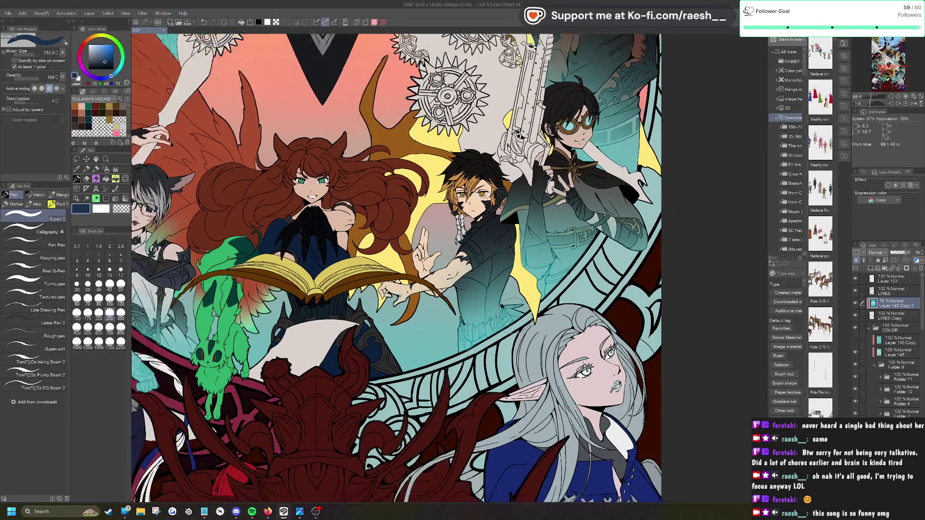
scroll(453, 219, down, 5)
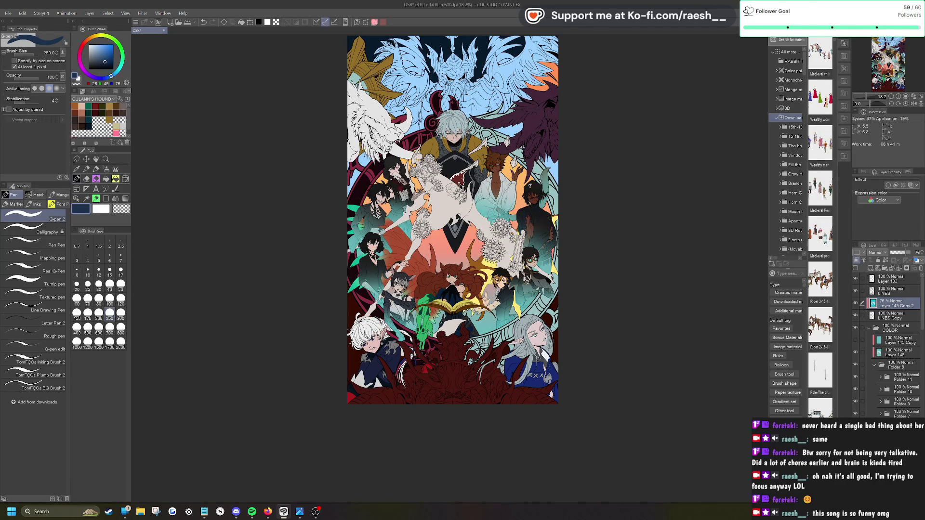
click(855, 340)
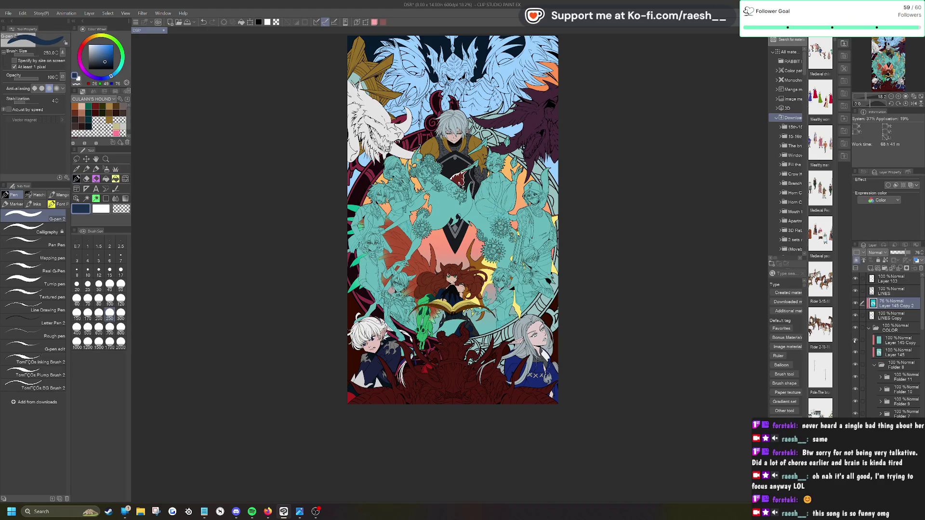
click(908, 343)
click(895, 253)
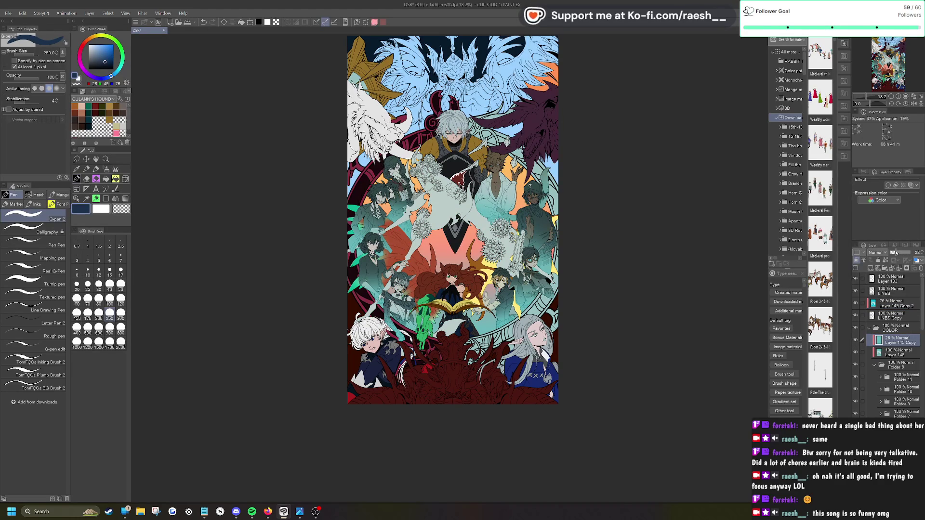
click(881, 252)
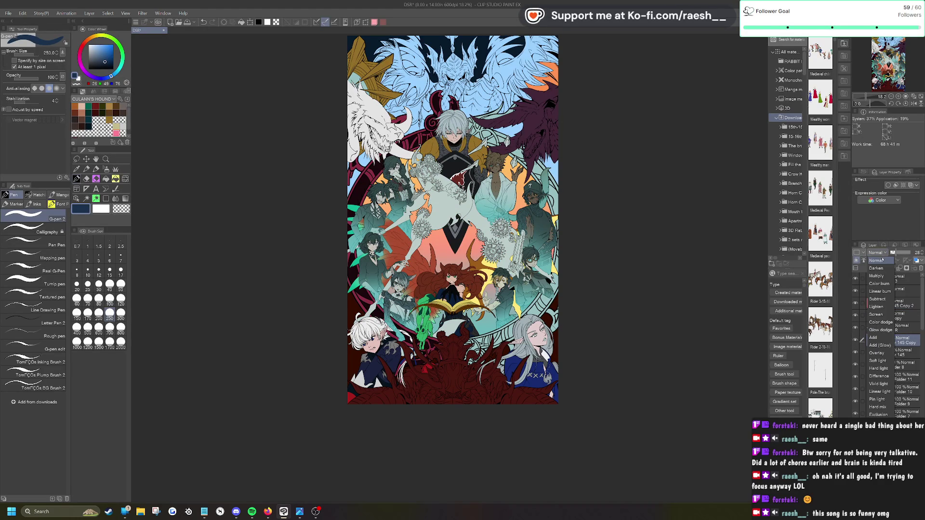
click(884, 284)
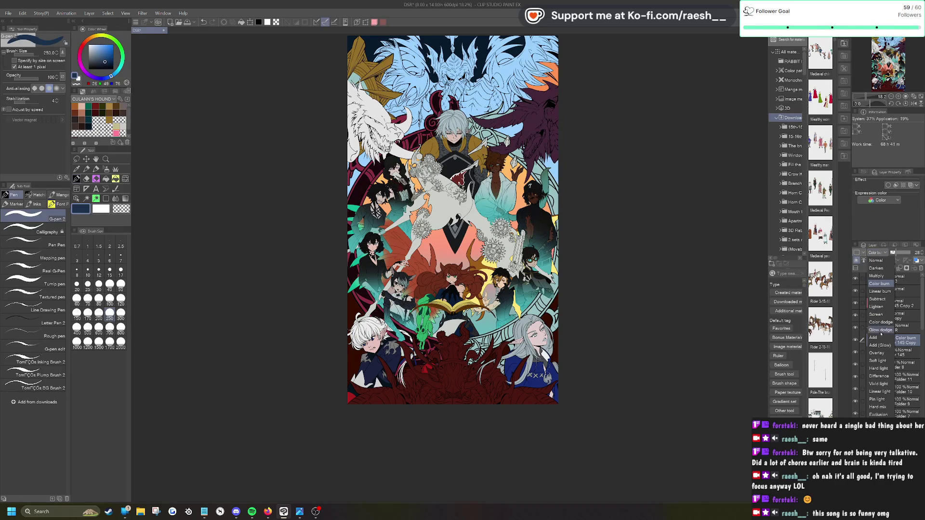
click(877, 338)
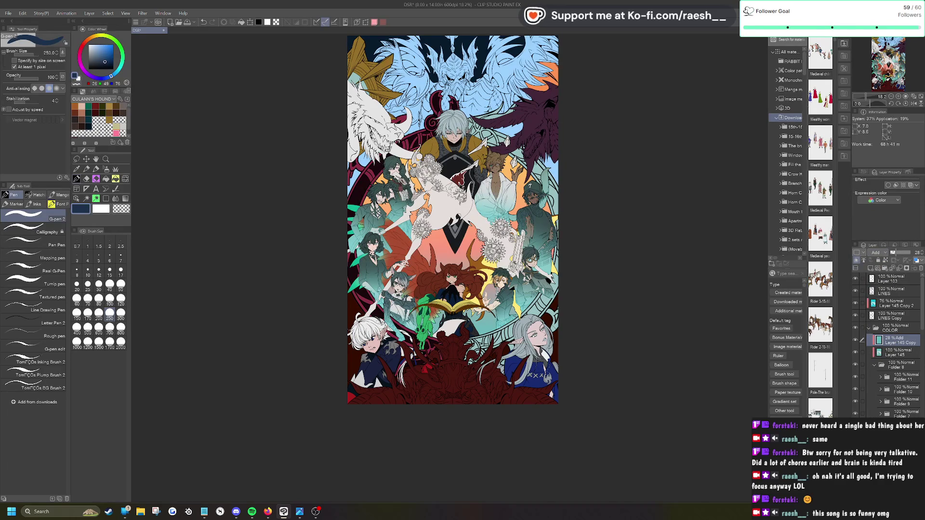
scroll(496, 232, up, 3)
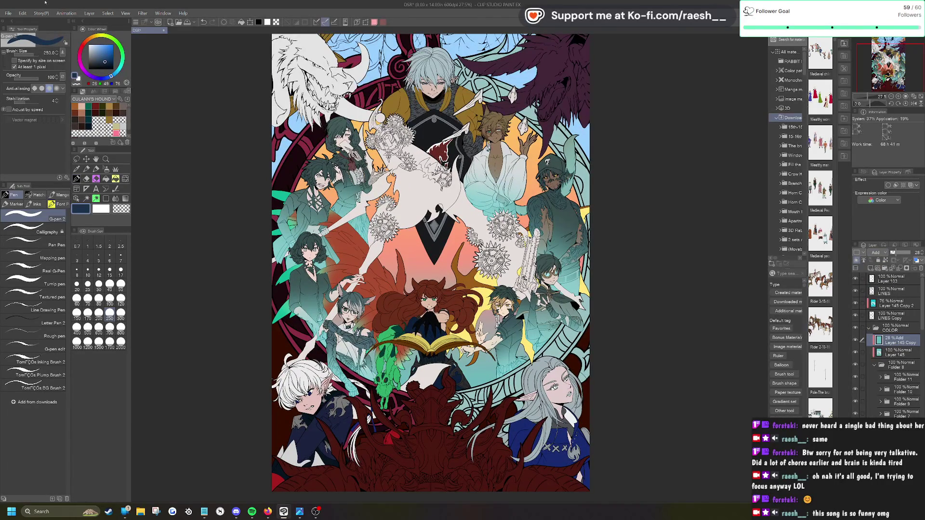
click(22, 13)
Step: Set Hue/Saturation/Luminosity to hue 13, saturation 23 and luminosity −24
mouse_move(97, 179)
click(199, 188)
drag(638, 73, 629, 70)
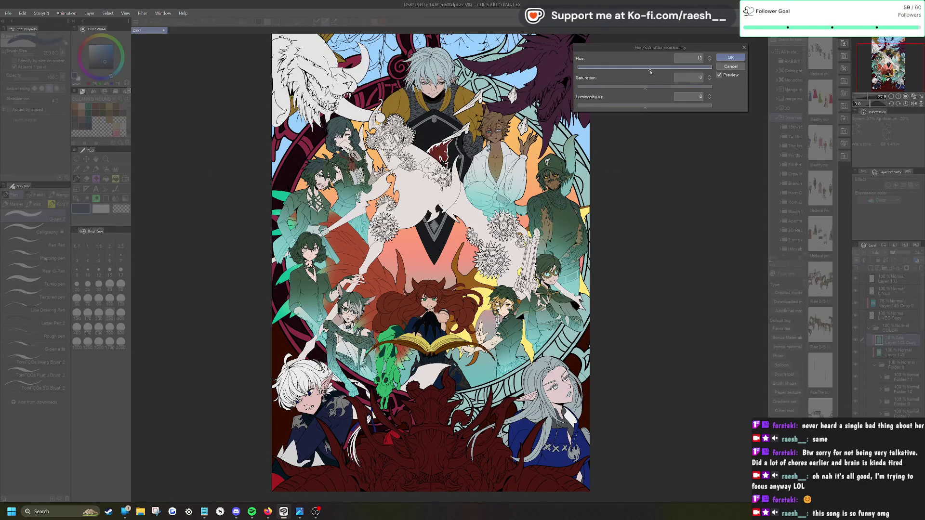
scroll(546, 339, down, 2)
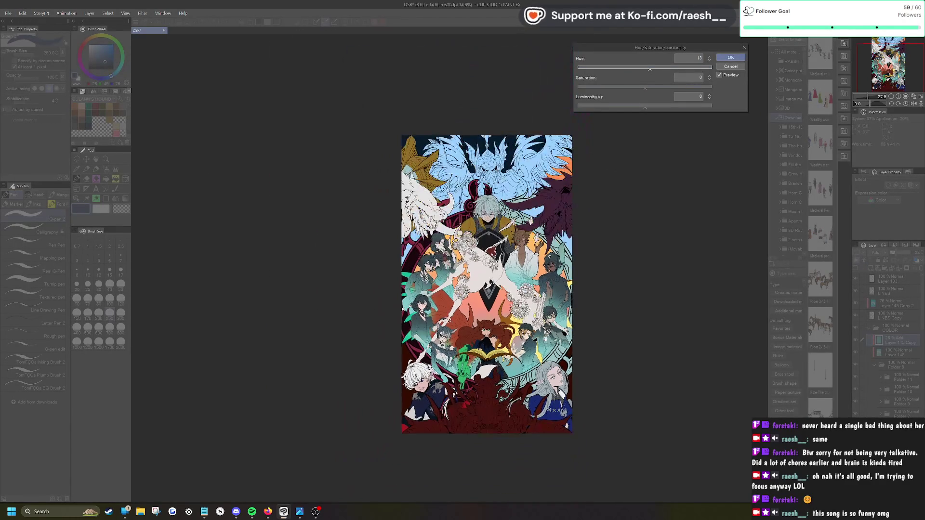
scroll(530, 313, up, 2)
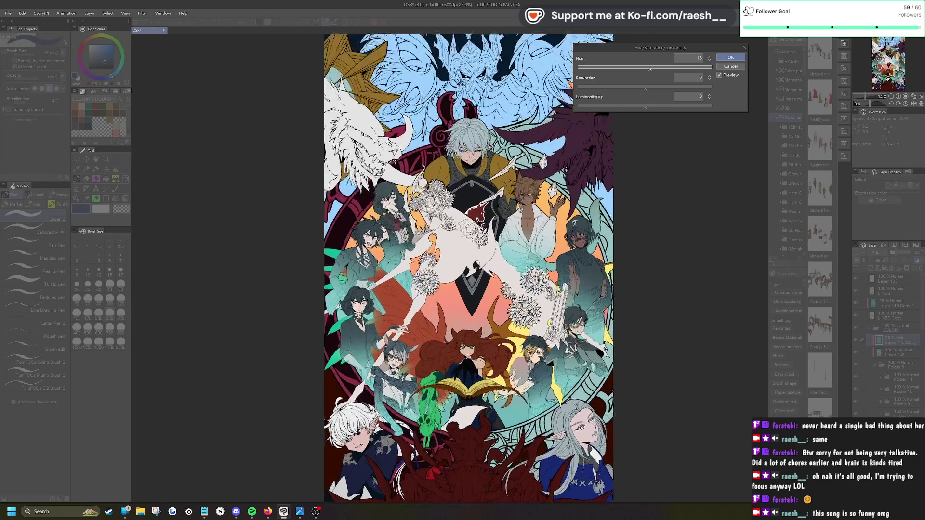
scroll(511, 302, up, 1)
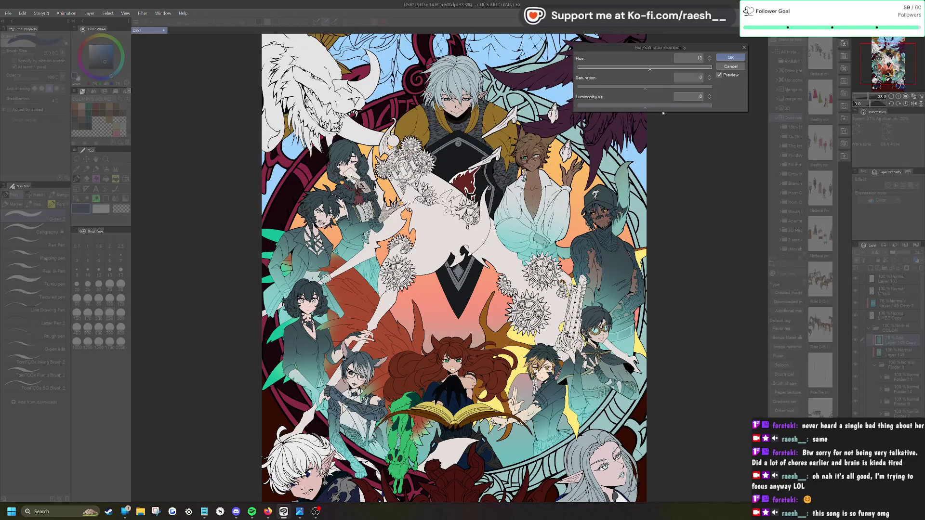
click(660, 88)
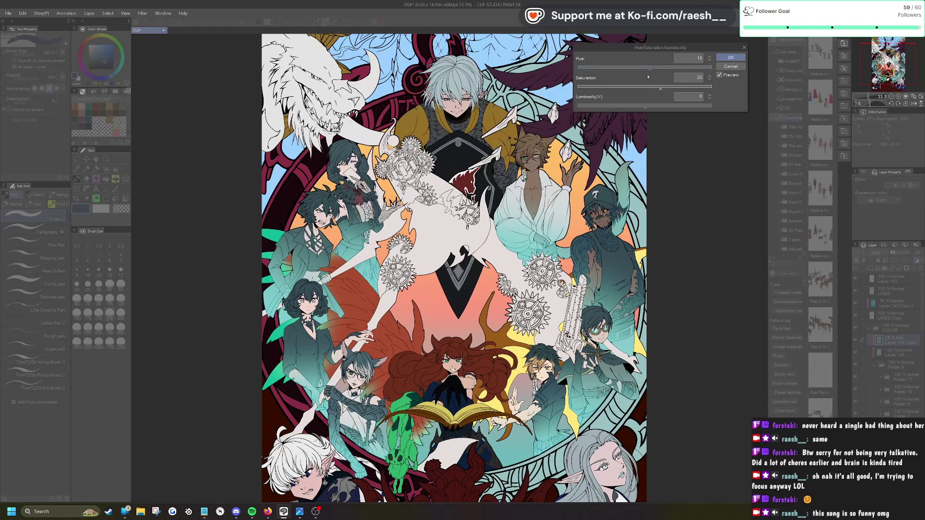
click(629, 105)
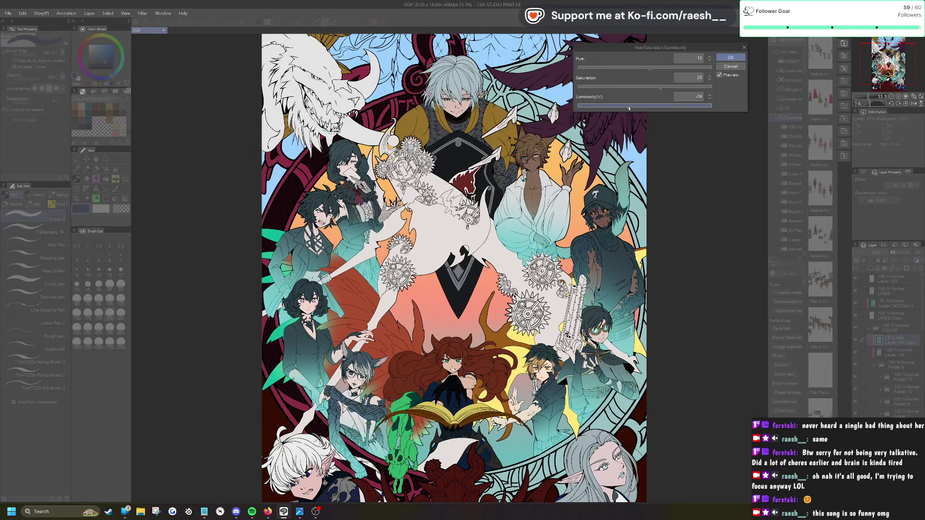
Step: Compare the before/after preview, apply the colour adjustment, and zoom out to the whole artwork
click(719, 75)
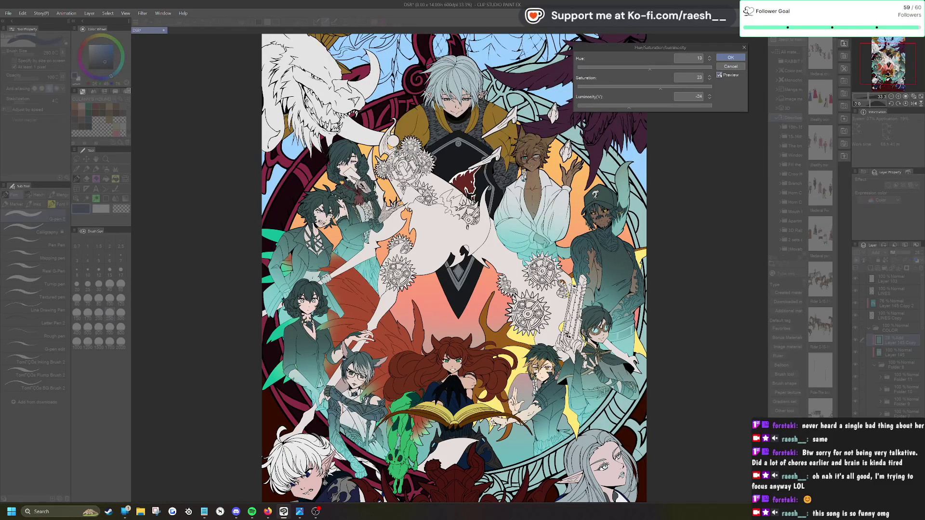
click(720, 75)
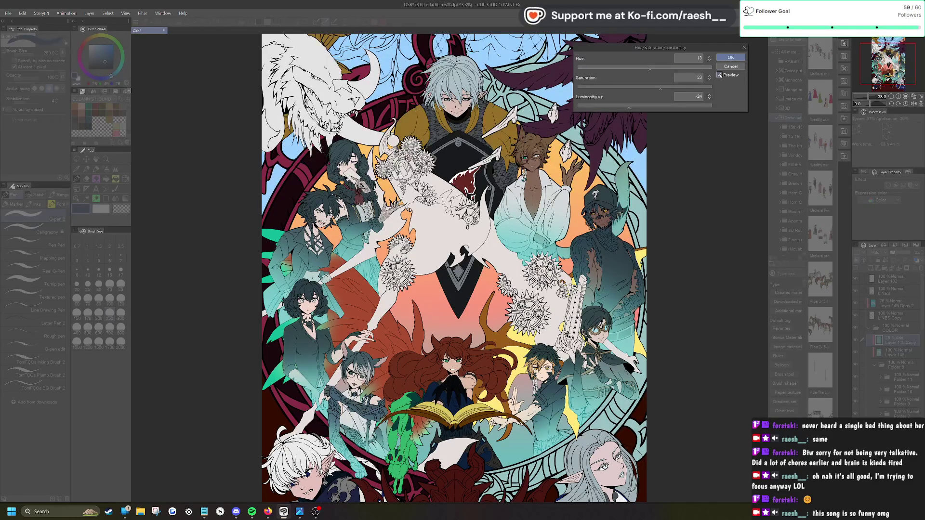
click(738, 57)
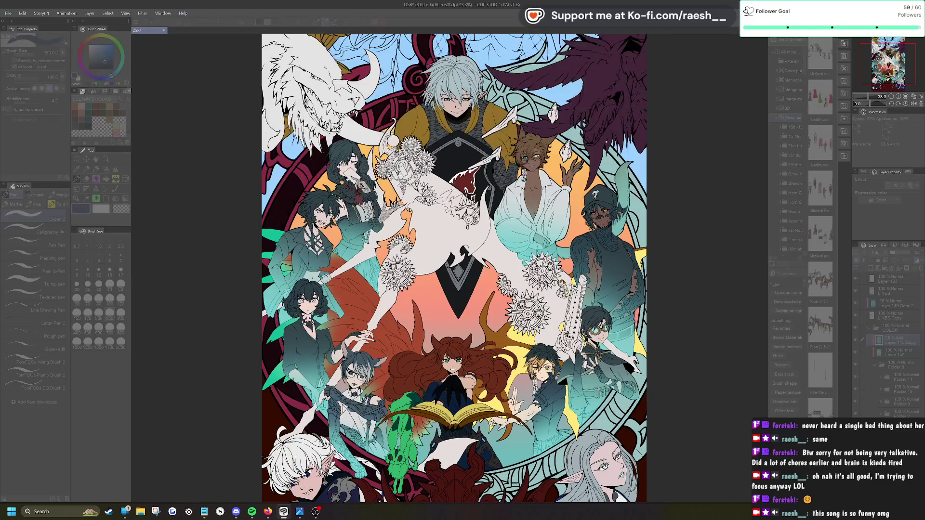
key(ctrl+minus)
key(ctrl+minus)
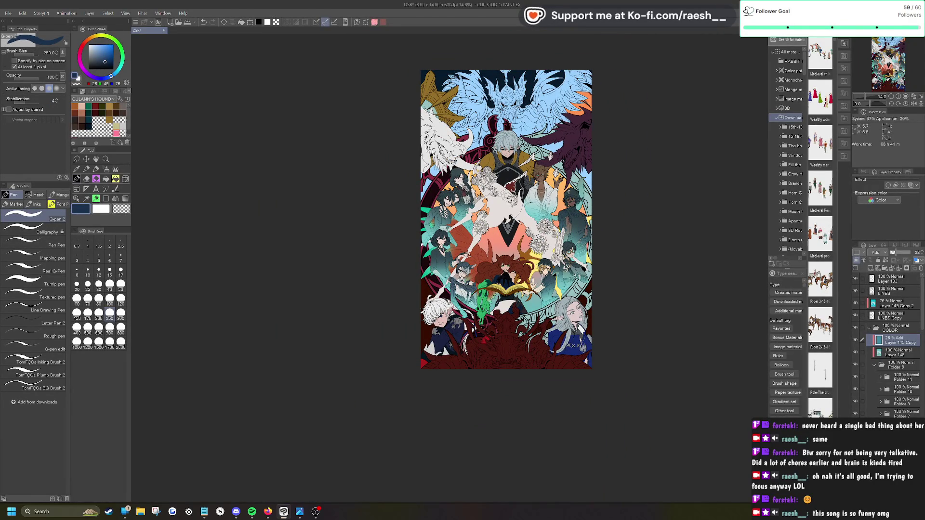
Step: Create new empty Layer 88 directly above Layer 103 at the top of the stack
click(907, 353)
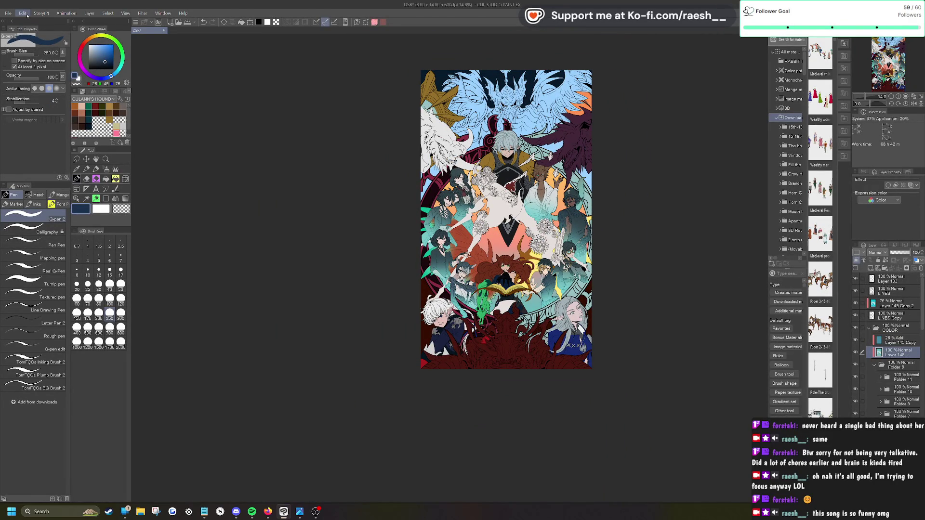
scroll(528, 215, up, 2)
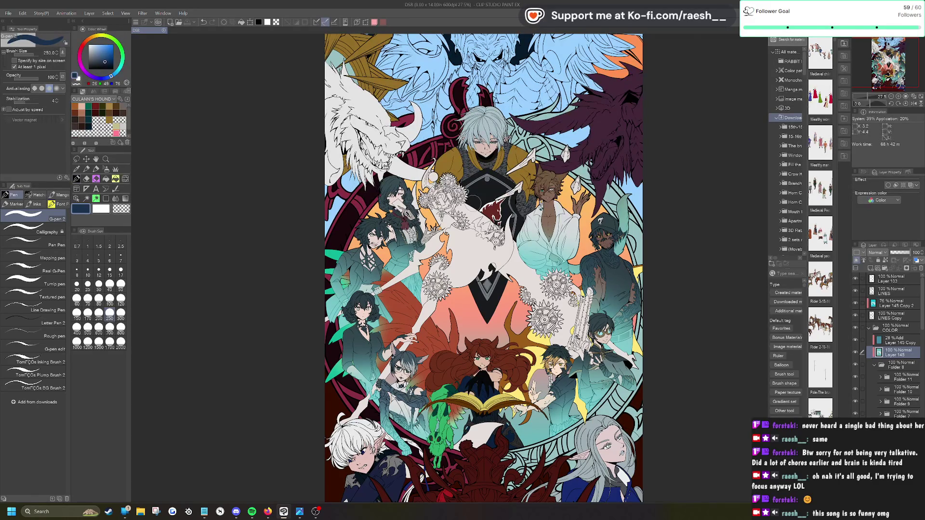
scroll(489, 190, down, 2)
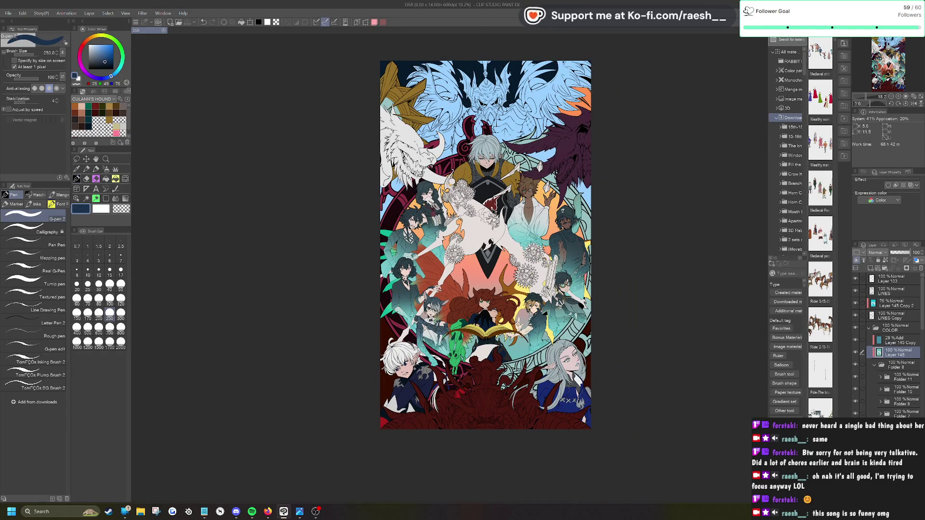
click(891, 279)
key(ctrl+z)
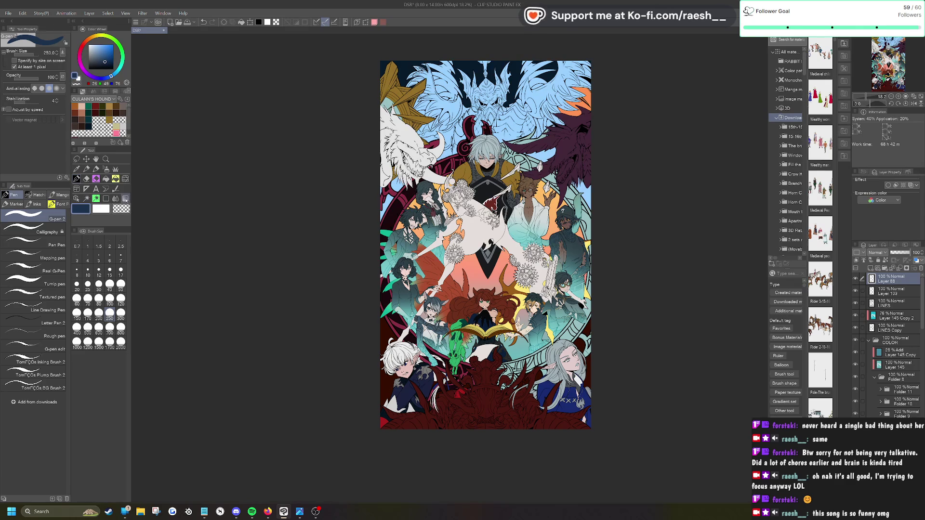
click(125, 200)
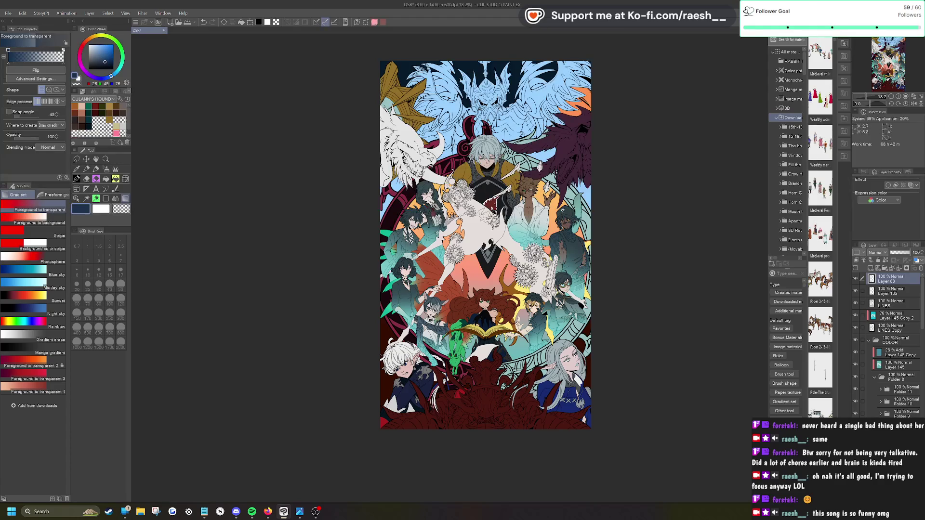
scroll(511, 315, up, 1)
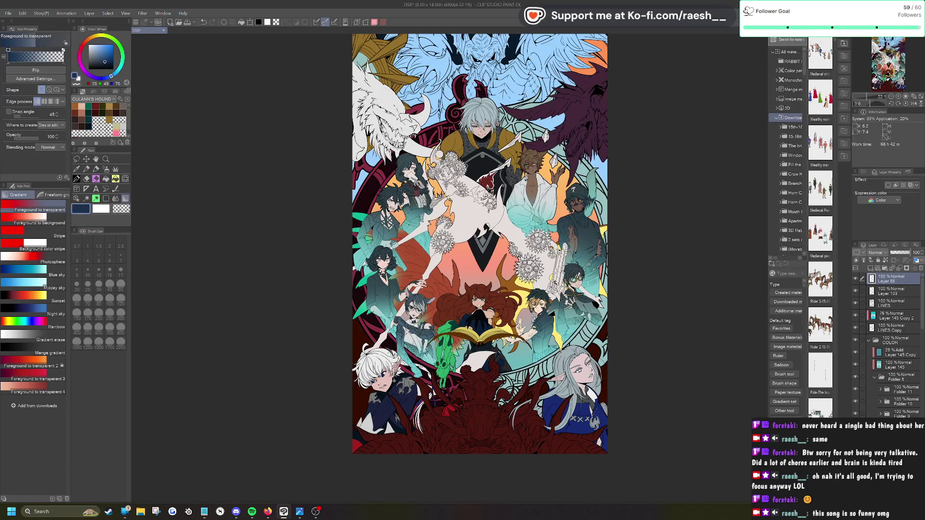
Step: Hand-letter 'Break Time' in red with the Calligraphy pen on a new layer across the centre
click(76, 179)
click(29, 227)
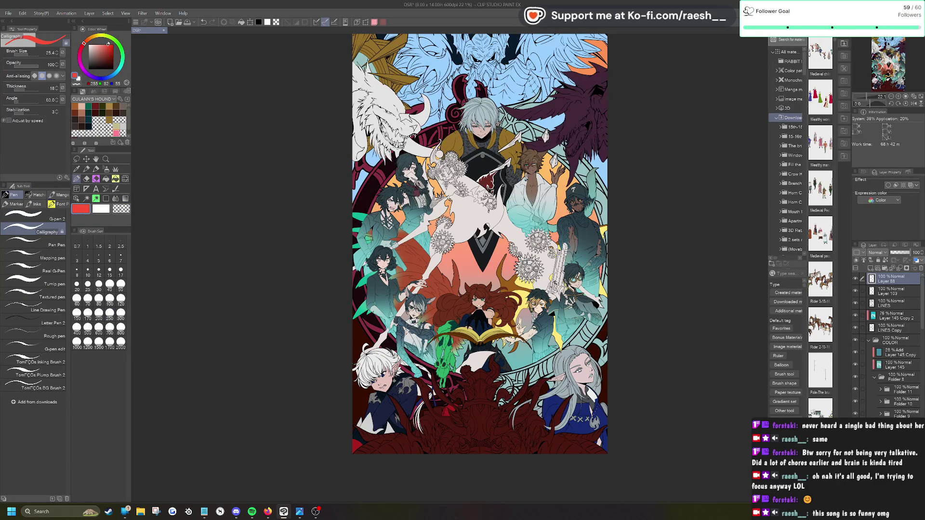
click(869, 268)
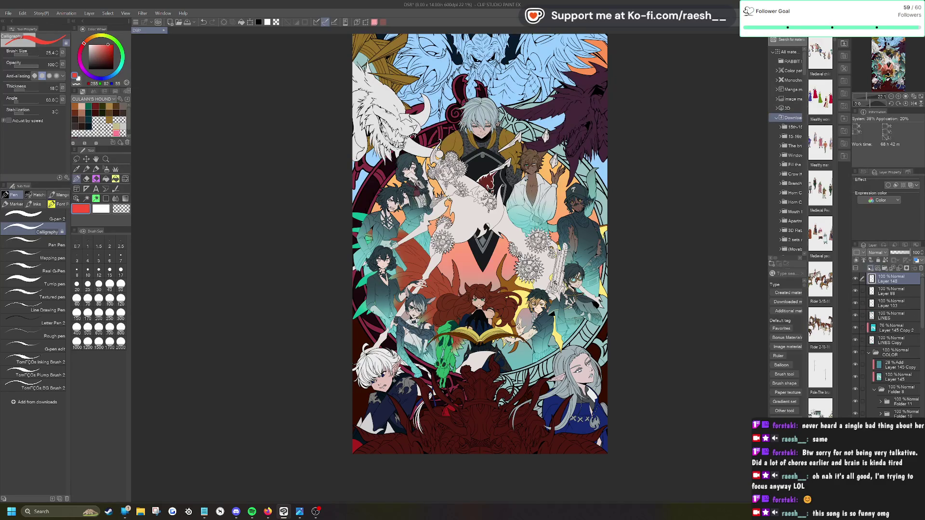
mouse_move(457, 220)
mouse_down()
mouse_move(455, 244)
mouse_move(481, 222)
mouse_move(498, 240)
mouse_move(515, 226)
mouse_up()
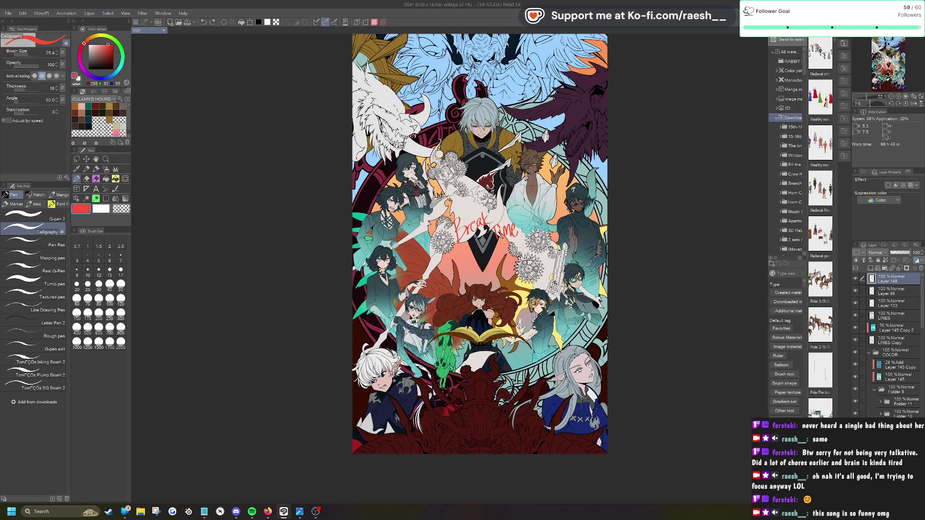
click(77, 160)
Step: Lasso-select the 'Break Time' lettering and scale it up to 130%
mouse_move(493, 164)
mouse_down()
mouse_move(462, 278)
mouse_move(520, 179)
mouse_up()
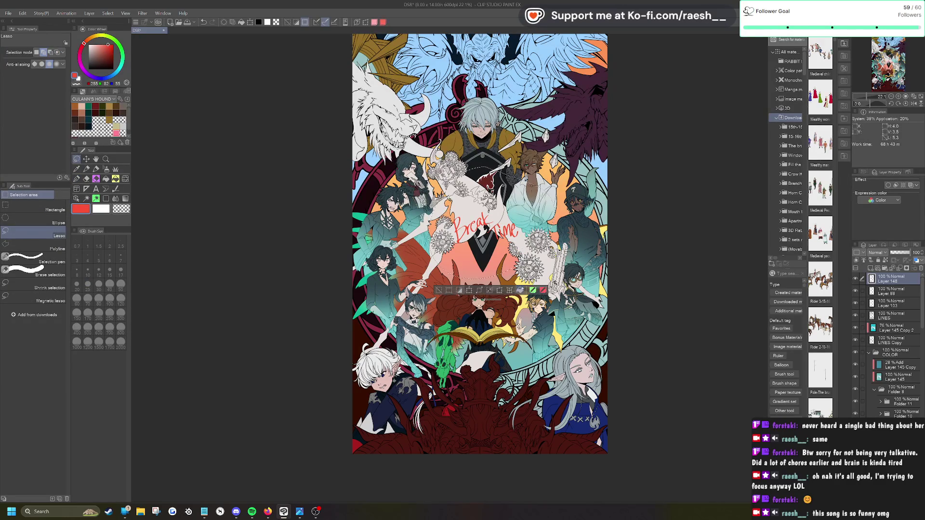
click(492, 290)
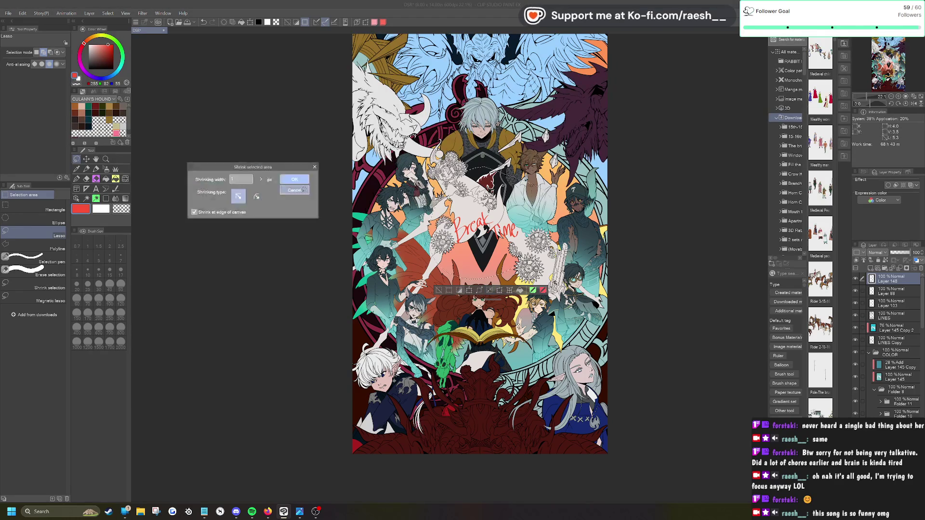
click(304, 189)
click(469, 290)
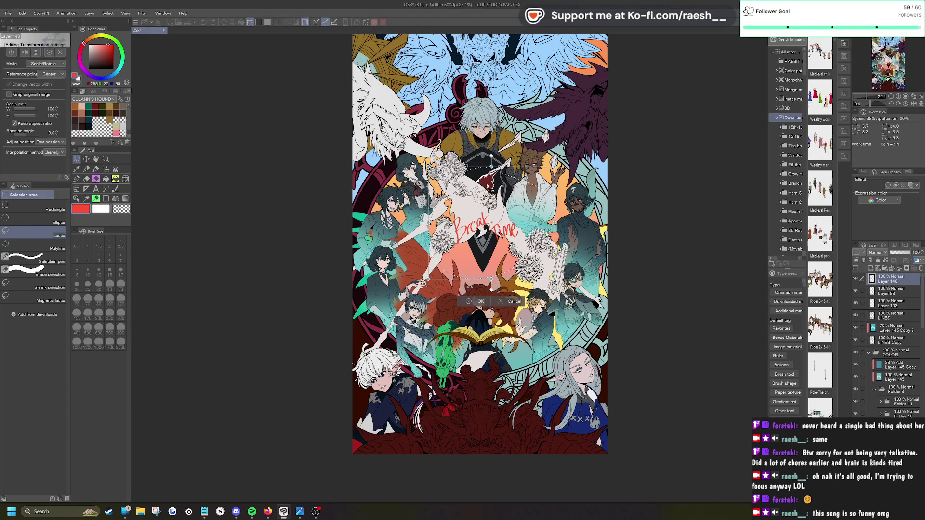
drag(553, 167, 572, 140)
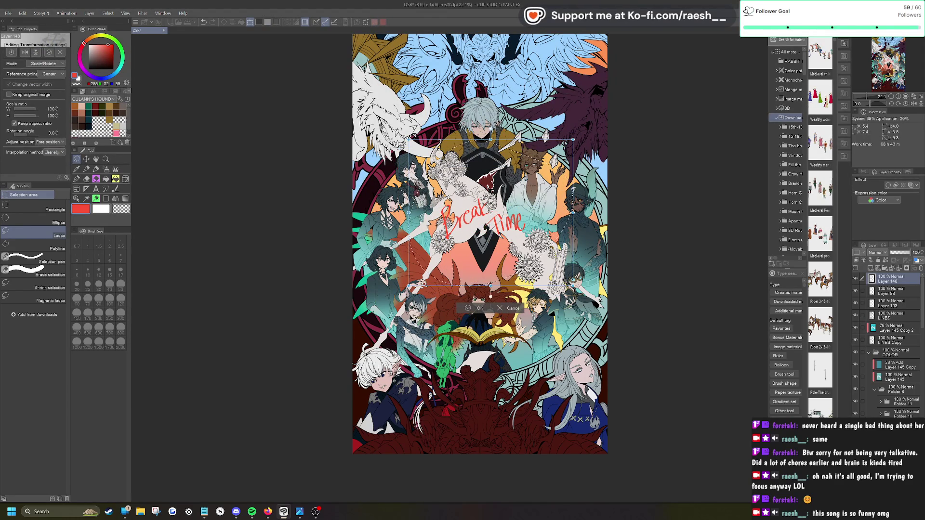
click(464, 310)
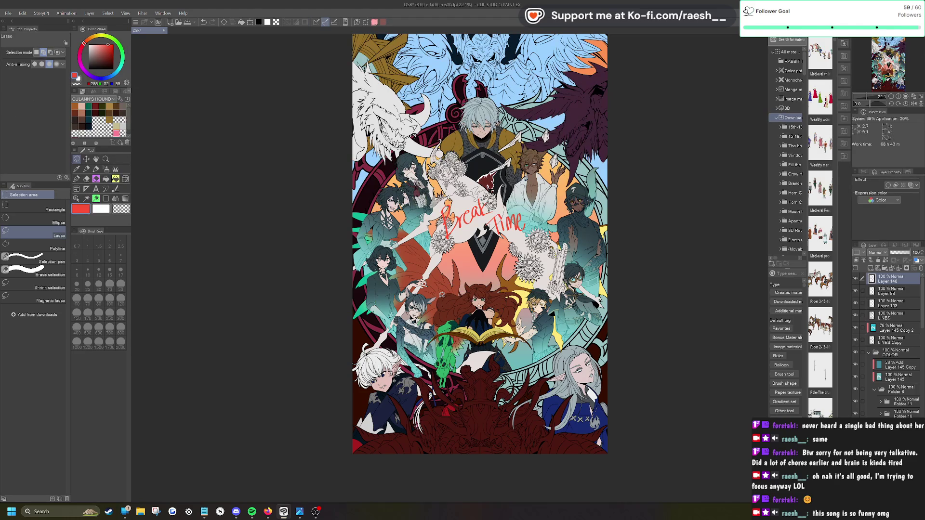
Step: Give the lettering layer a thick black Border effect outline
click(888, 185)
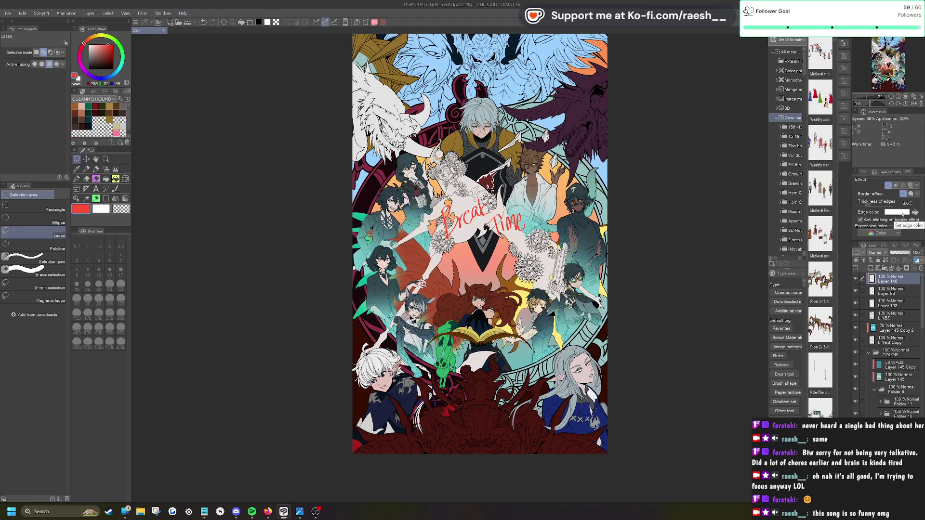
click(897, 213)
click(573, 367)
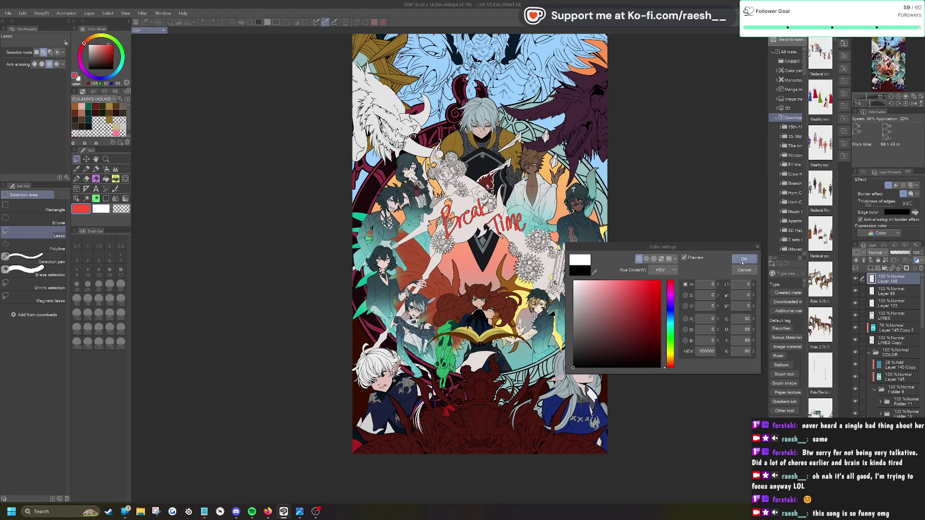
click(743, 259)
click(911, 204)
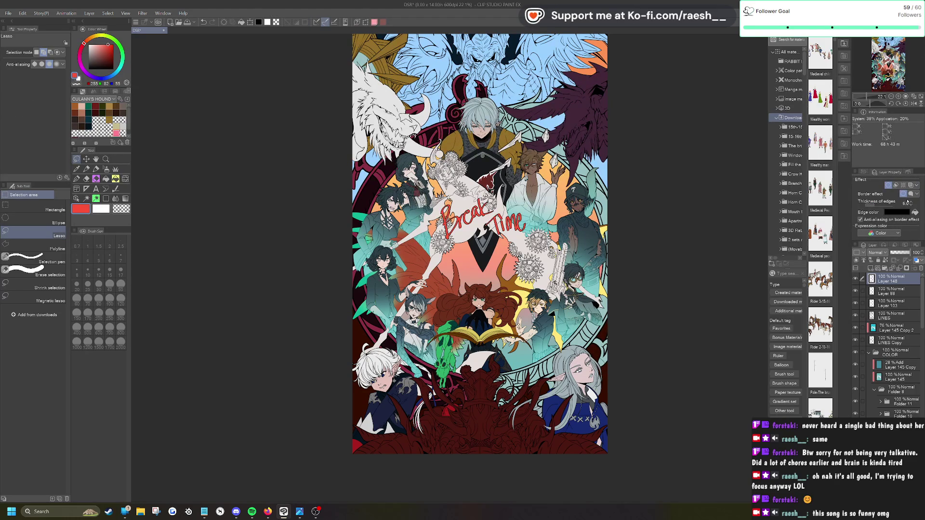
Step: Write the red time digits ending in ':00' beneath 'Time', undoing one stray stroke
key(p)
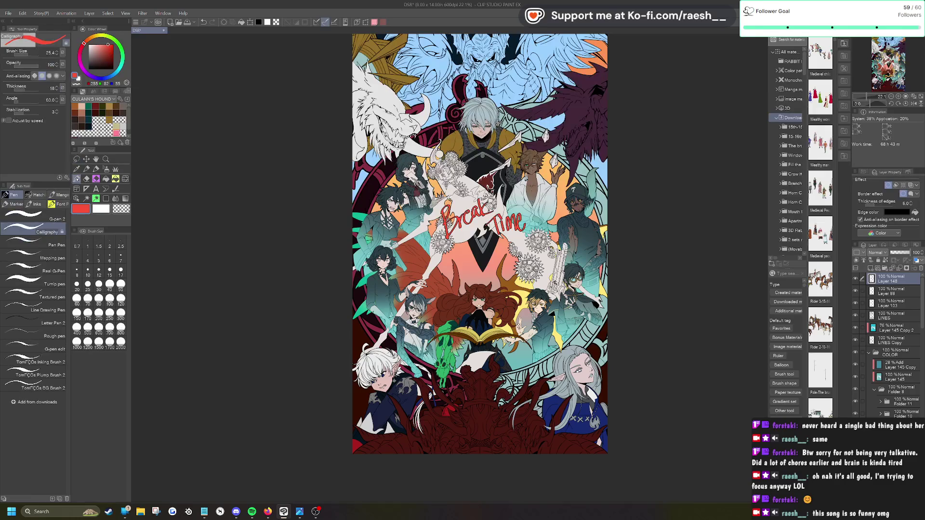
mouse_move(518, 243)
mouse_down()
mouse_move(492, 262)
mouse_move(502, 274)
mouse_up()
drag(536, 231, 553, 262)
key(ctrl+z)
drag(552, 232, 549, 234)
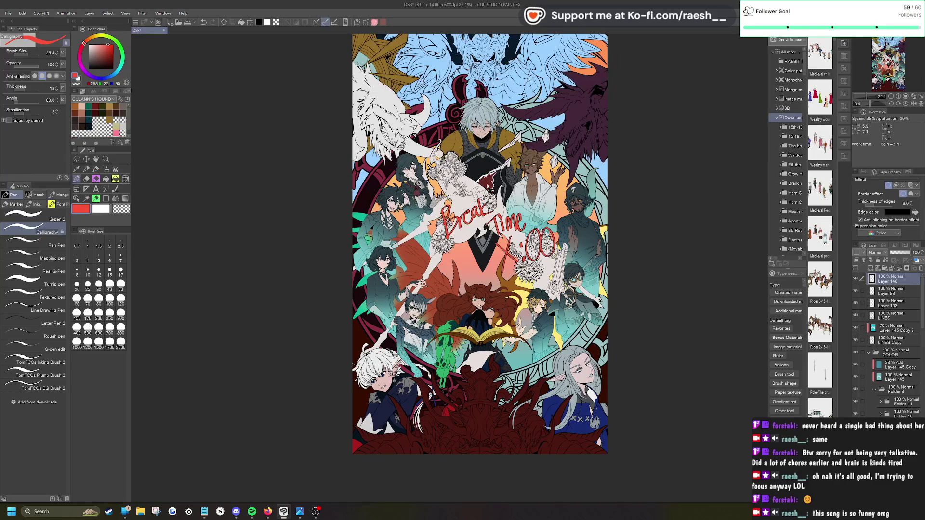
scroll(578, 270, up, 3)
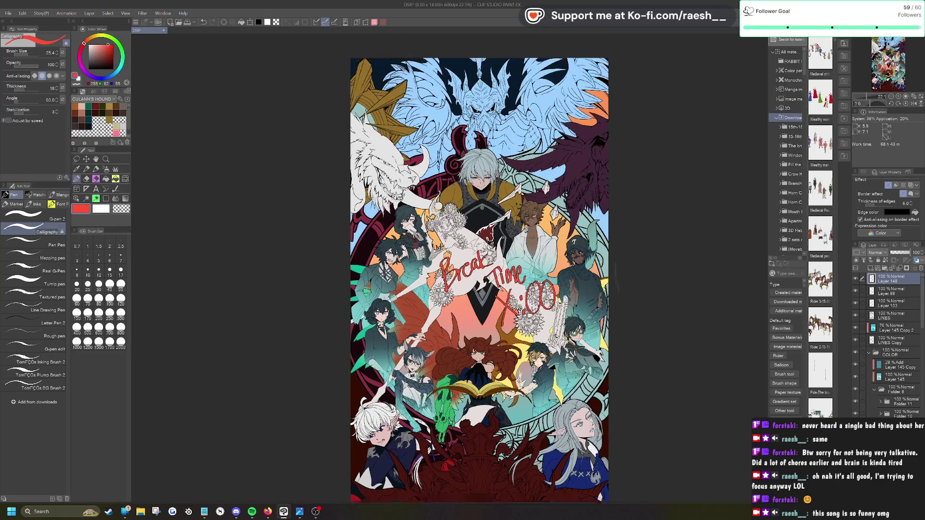
scroll(624, 262, up, 3)
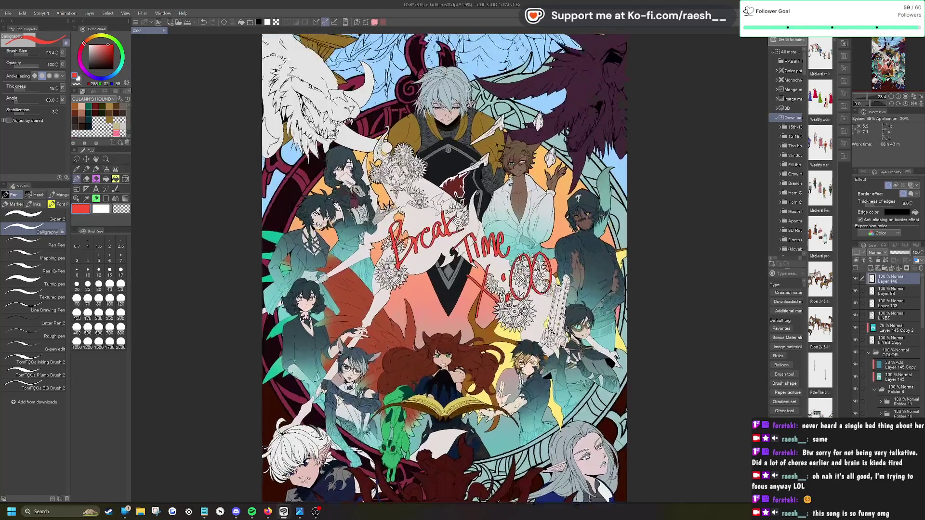
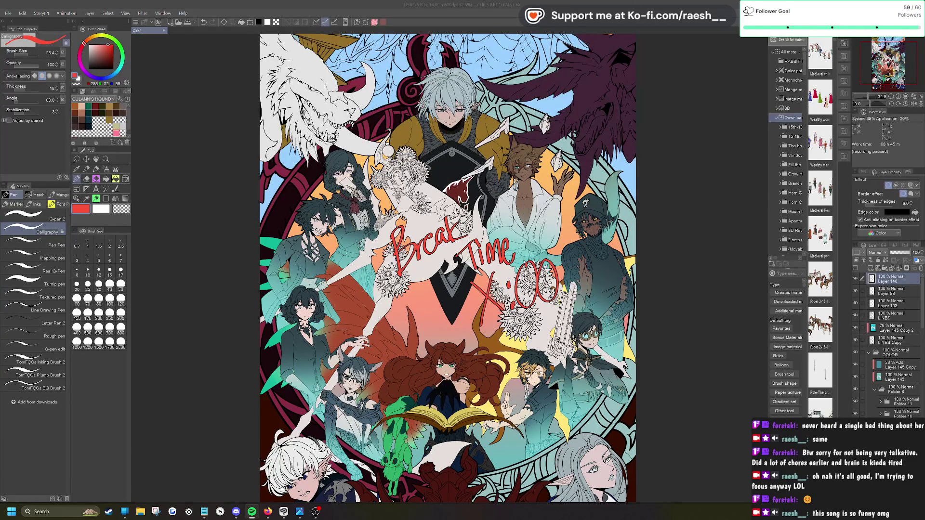
Step: Scroll the view to inspect the stained-glass illustration now free of the red Break Time lettering
scroll(616, 381, up, 1)
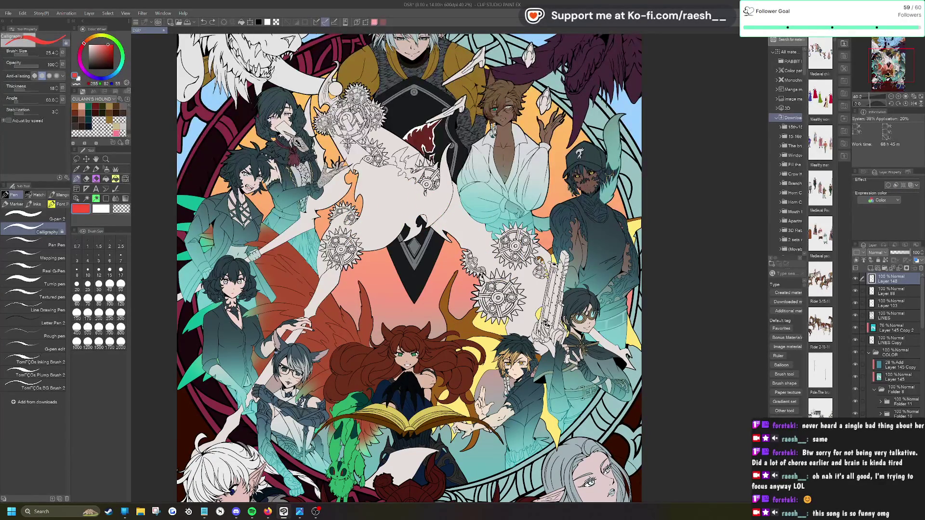
scroll(514, 67, down, 3)
scroll(423, 268, up, 1)
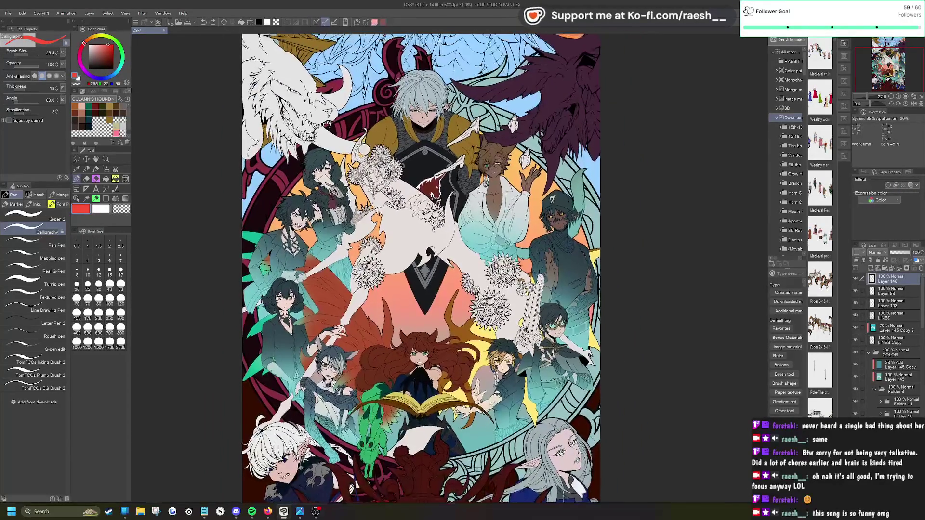